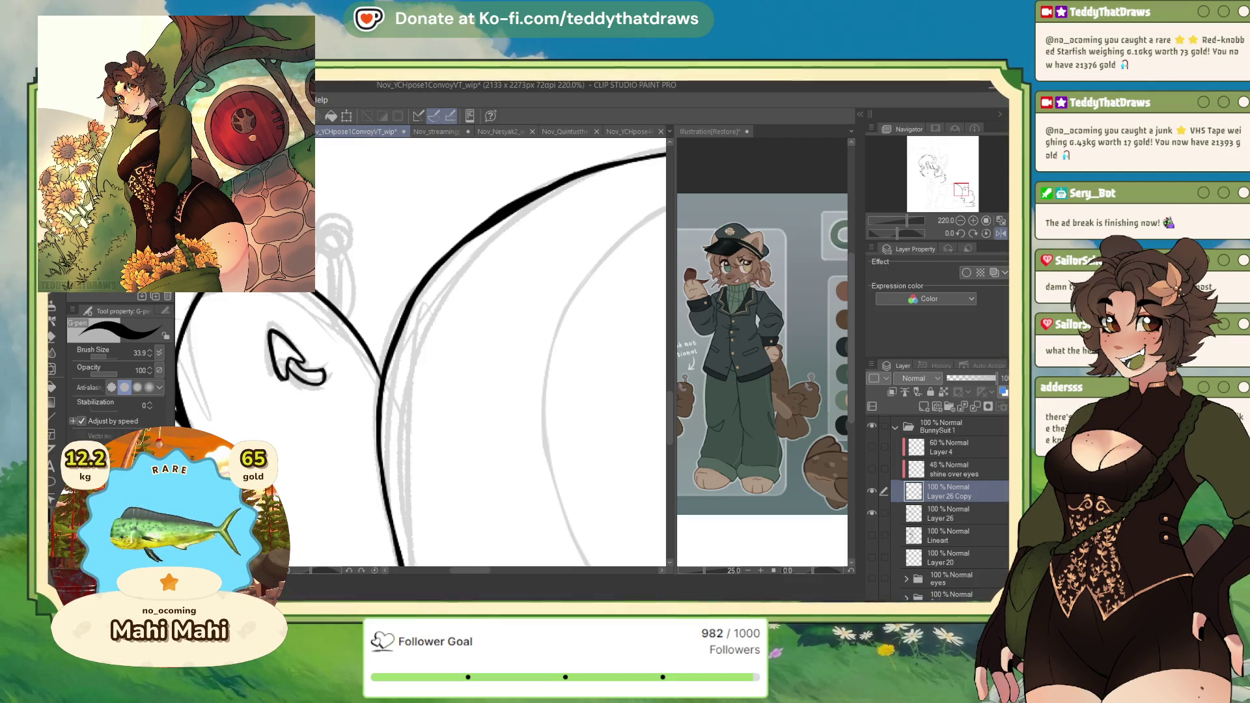
Step: Ink a short black stroke along the bunny tail's outline with the G-pen
left_click_drag(337, 299, 334, 259)
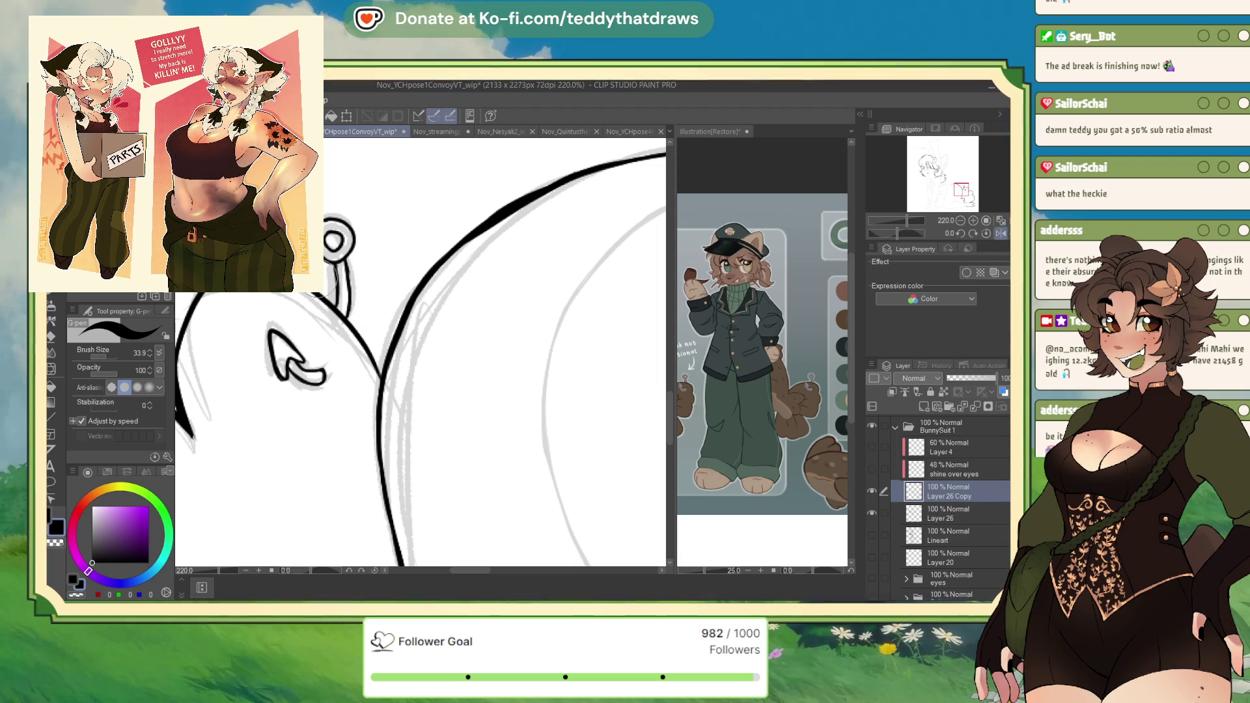
scroll(340, 417, "down", 2)
scroll(373, 339, "up", 3)
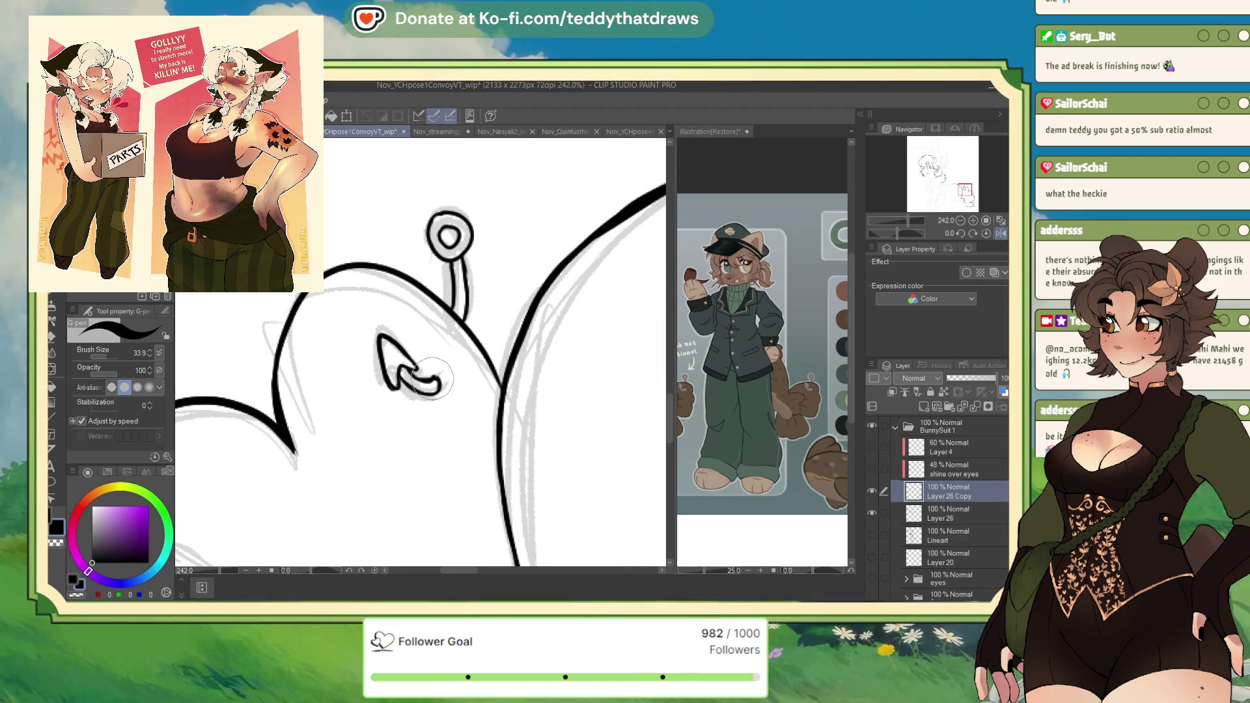
Step: Erase part of the tail's hooked ring stroke with transparent colour, then return to black
left_click(77, 594)
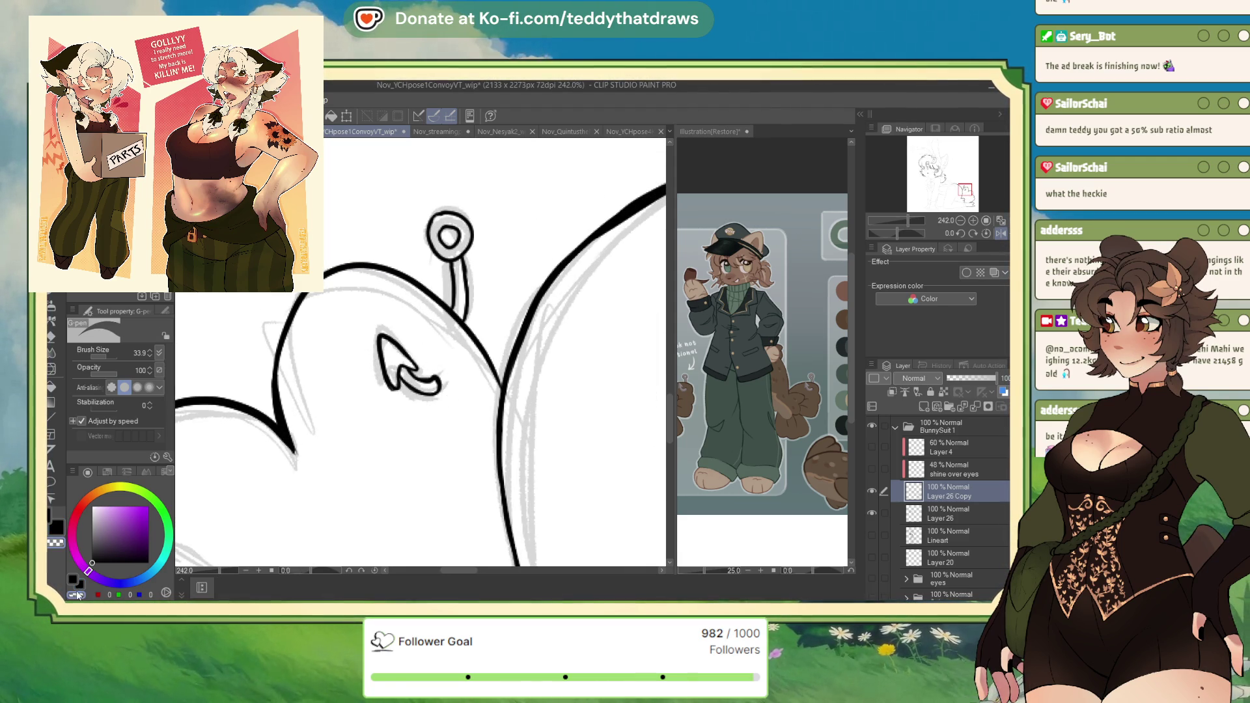
left_click_drag(429, 378, 434, 340)
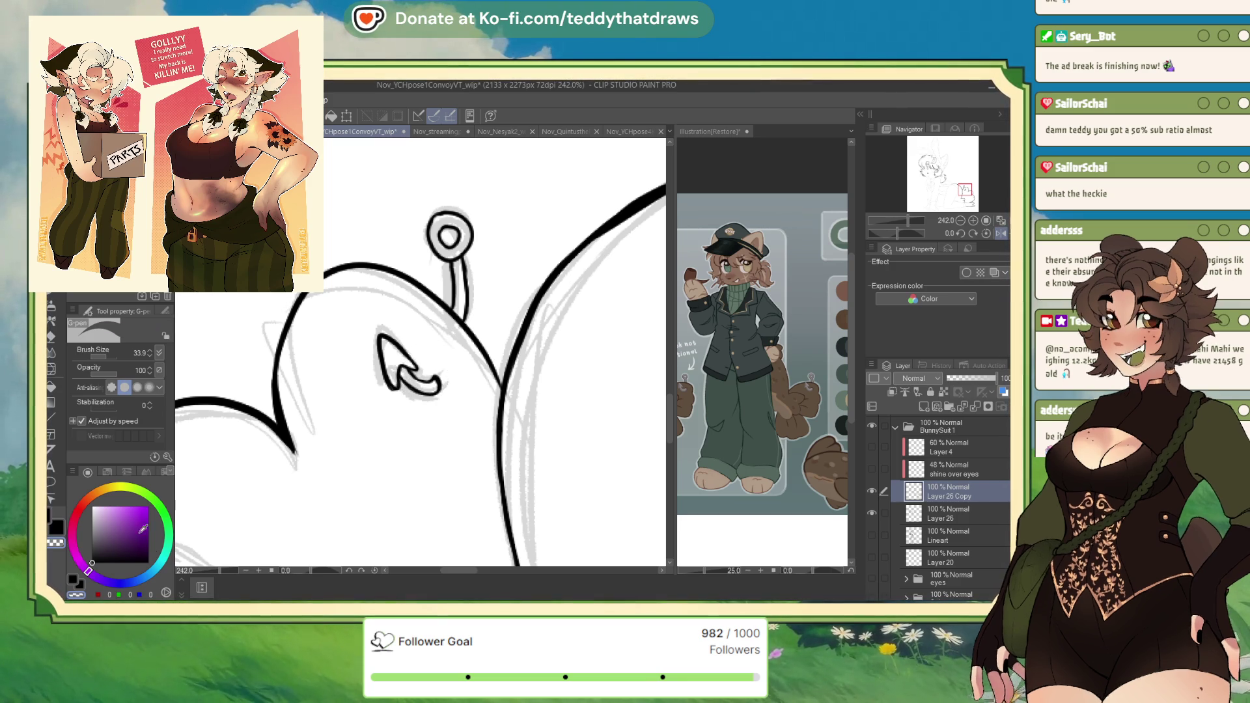
key("c")
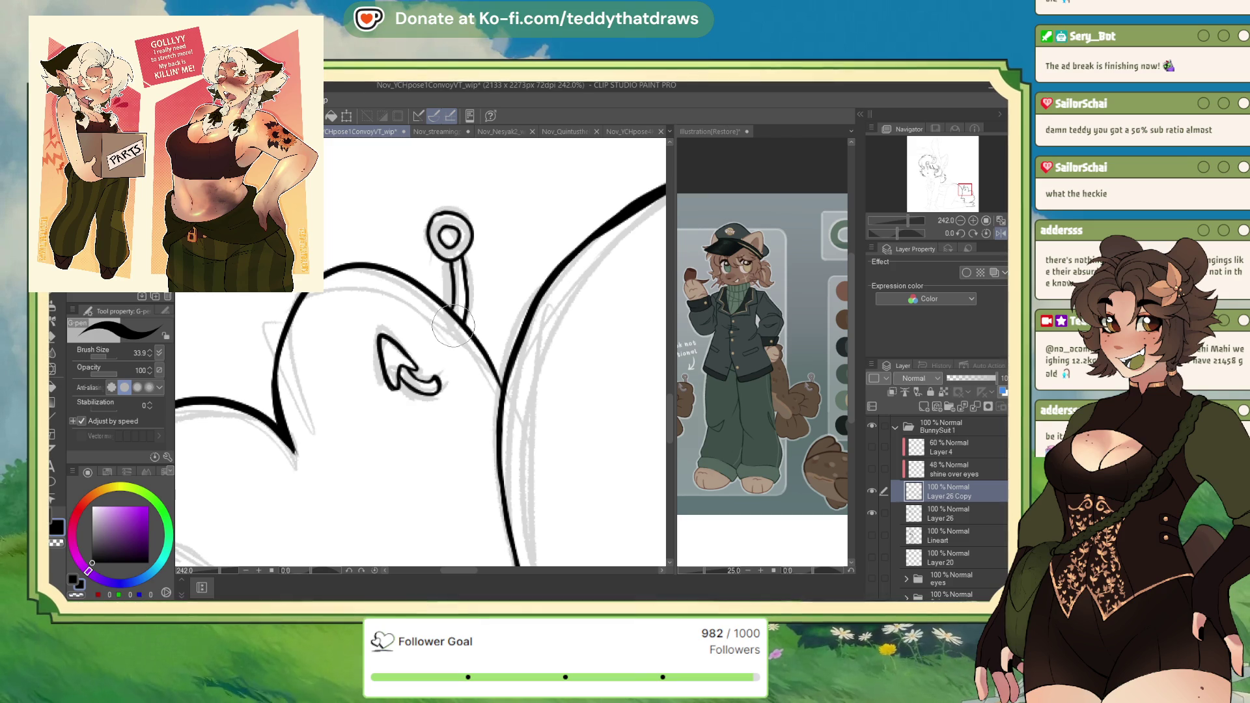
Step: Zoom in on the left ear and ink its upper edge
scroll(453, 326, "down", 6)
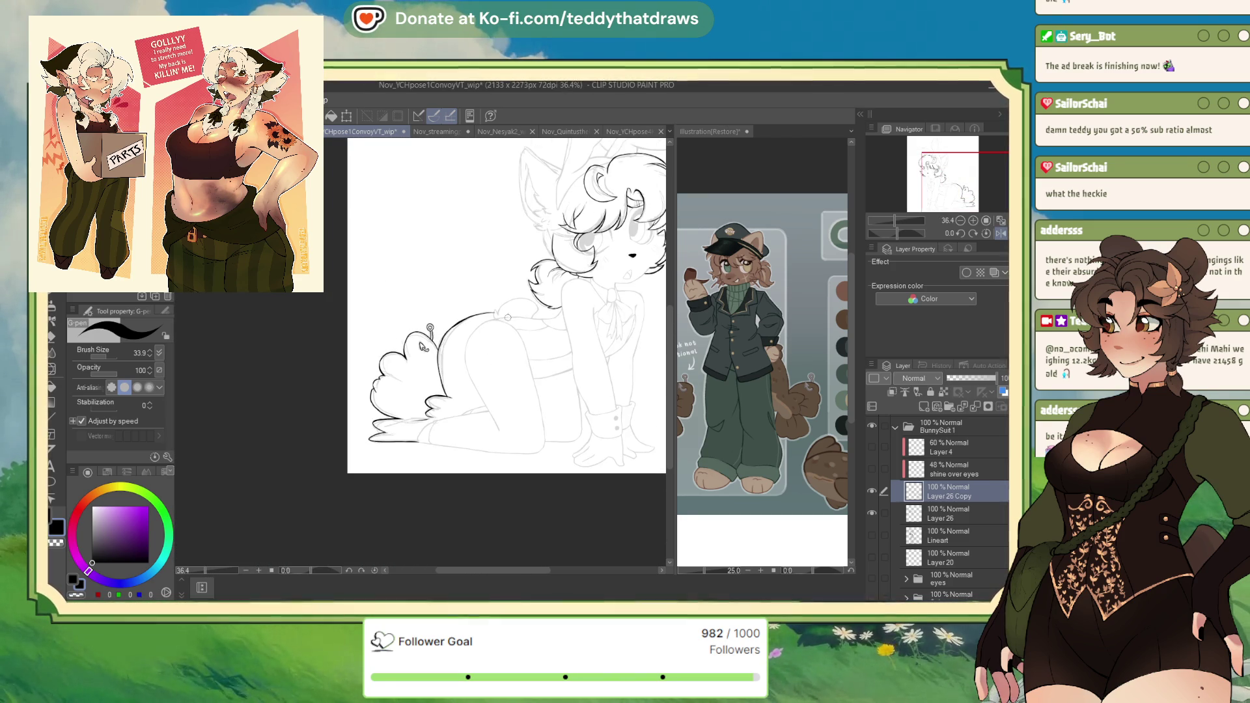
scroll(196, 441, "up", 2)
scroll(195, 441, "down", 3)
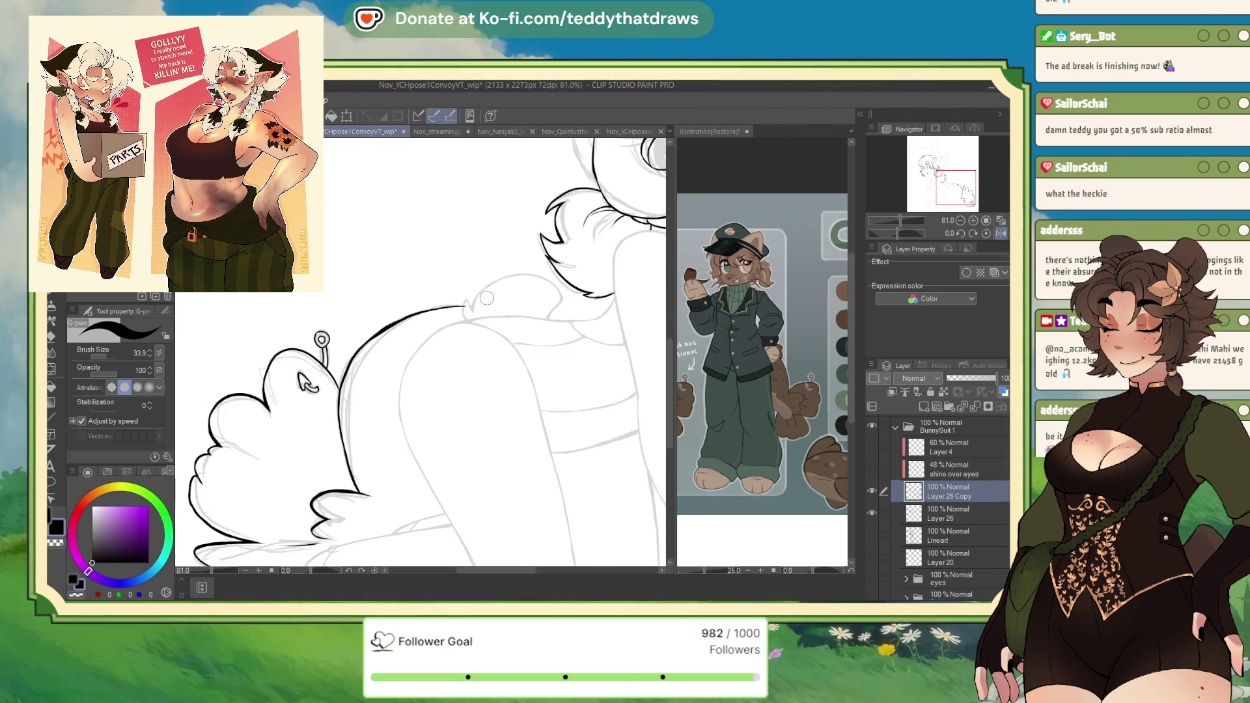
scroll(397, 291, "up", 5)
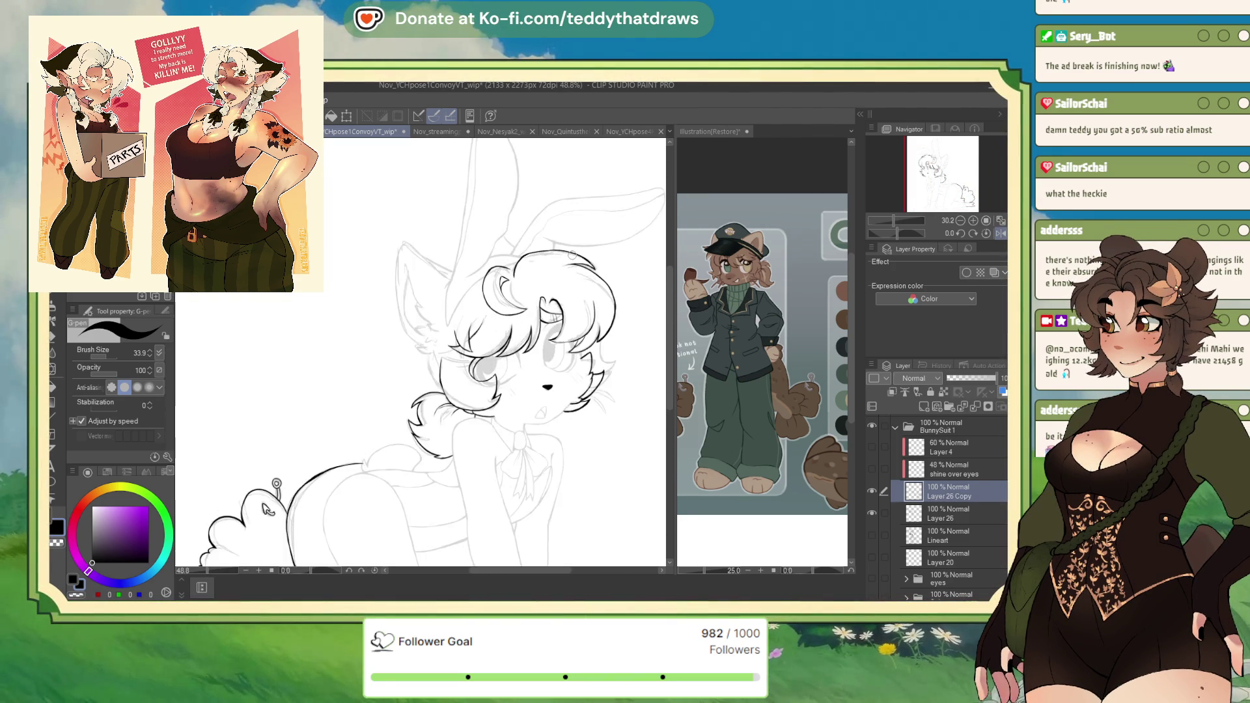
scroll(397, 292, "up", 2)
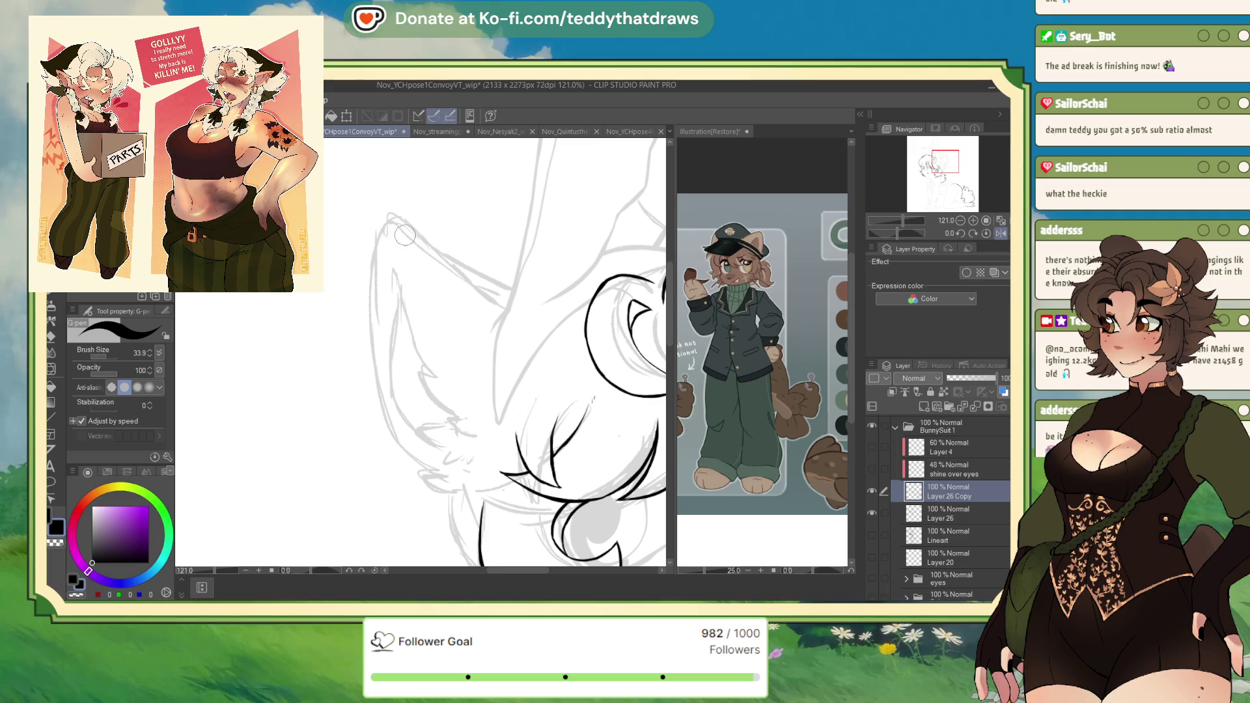
left_click_drag(399, 219, 510, 291)
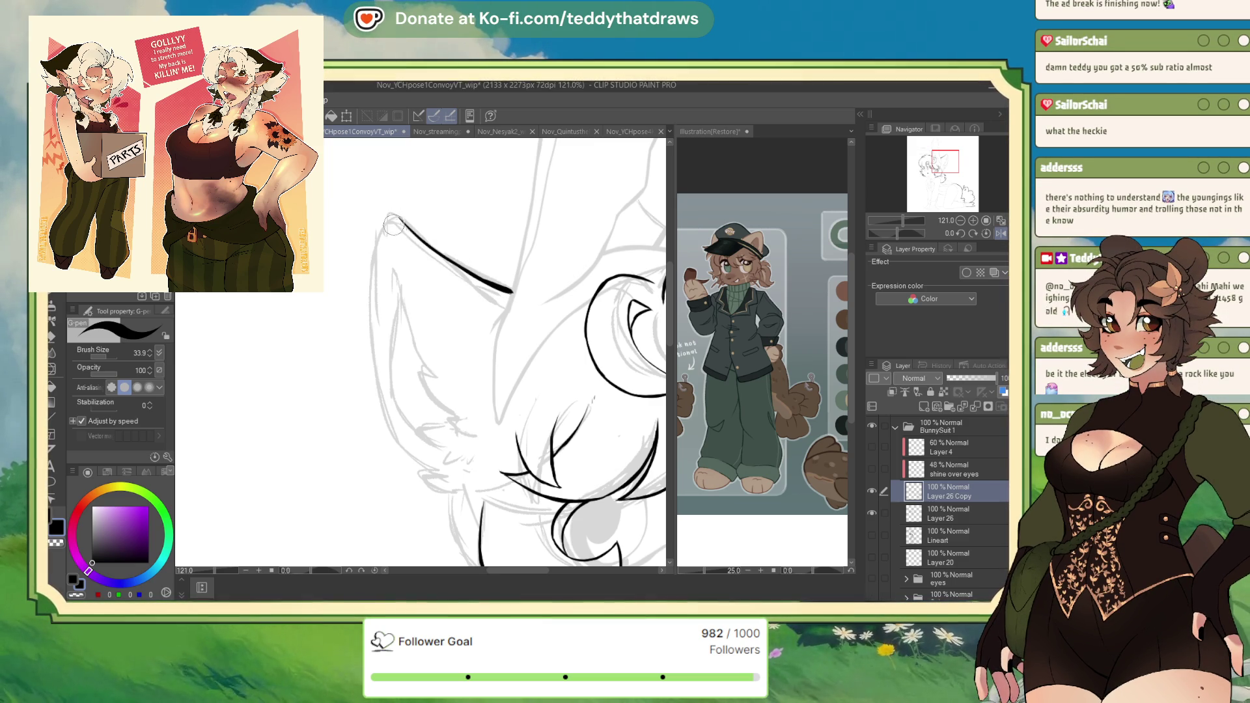
Step: Extend the ear's outer line down from its tip, then restore upright rotation and 100% zoom
left_click_drag(898, 233, 887, 233)
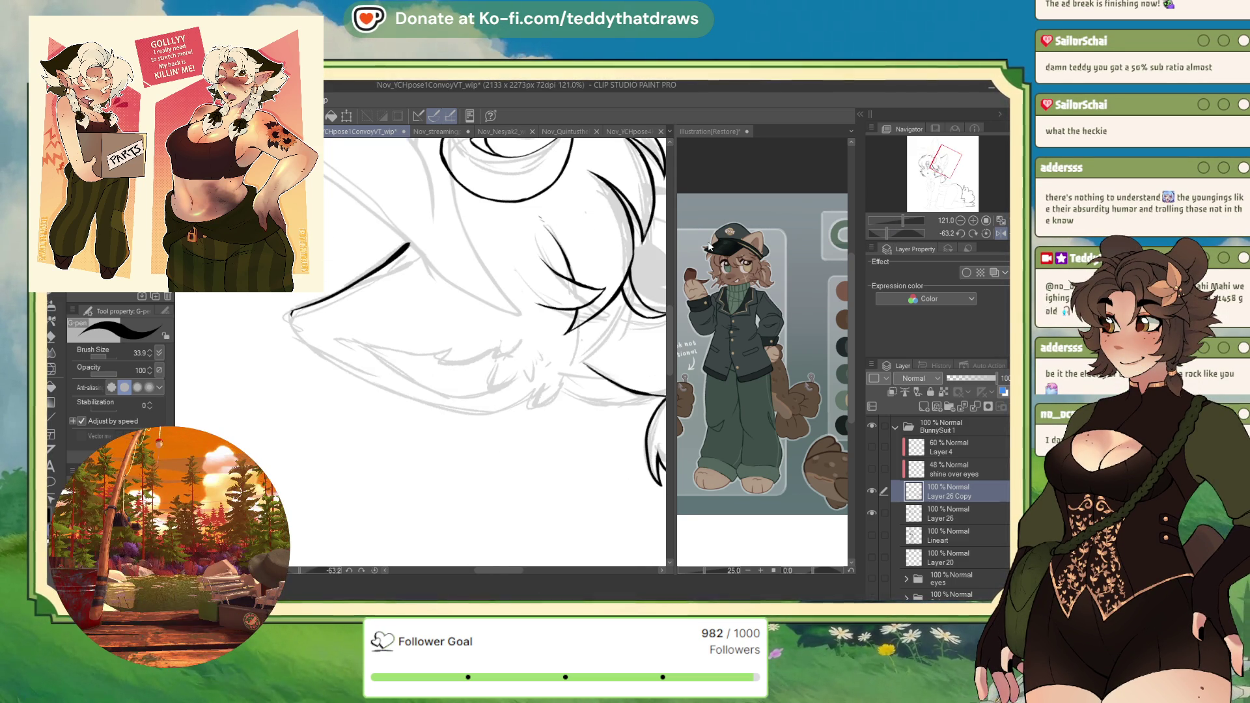
left_click_drag(289, 312, 301, 339)
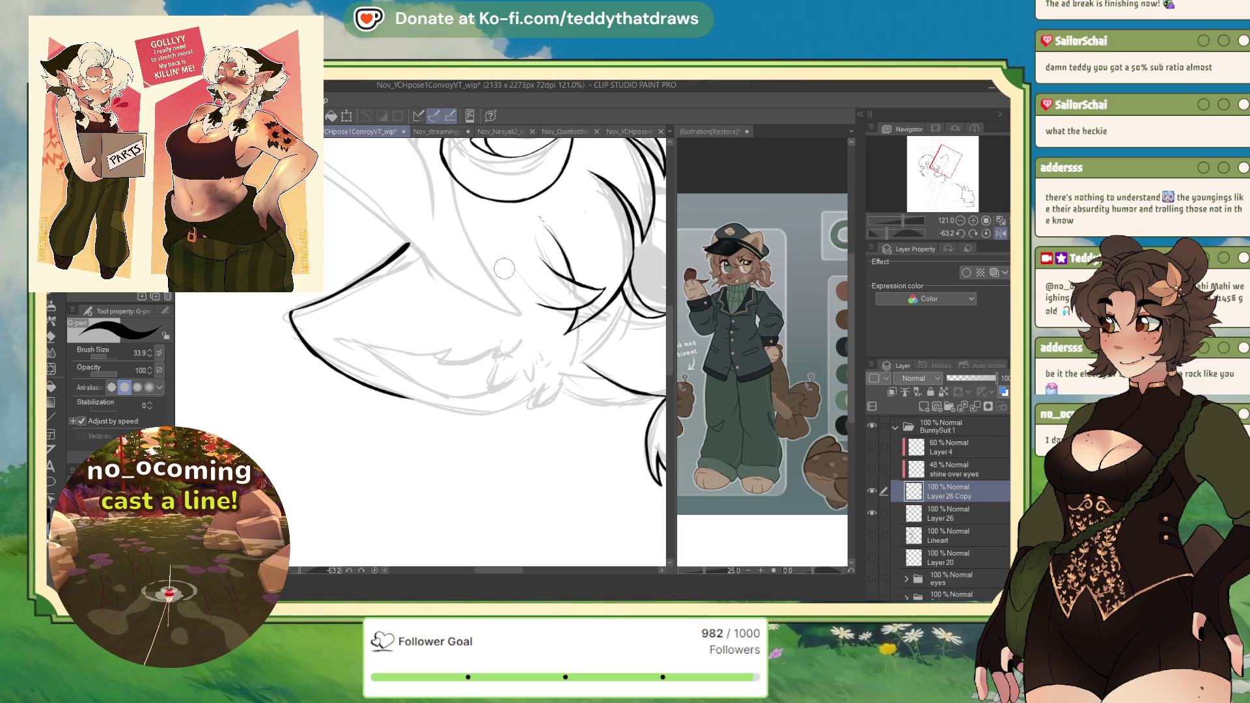
left_click_drag(889, 233, 897, 233)
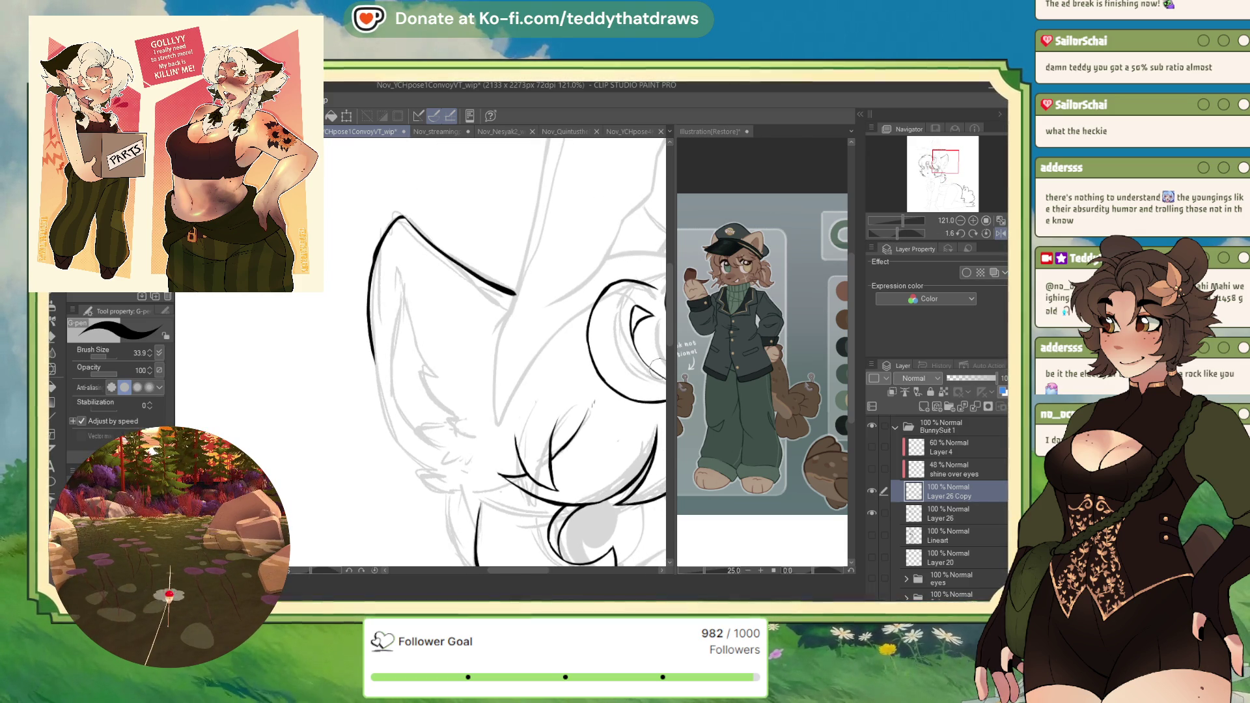
mouse_move(369, 332)
left_mouse_down()
mouse_move(381, 409)
mouse_move(418, 474)
mouse_move(467, 499)
left_mouse_up()
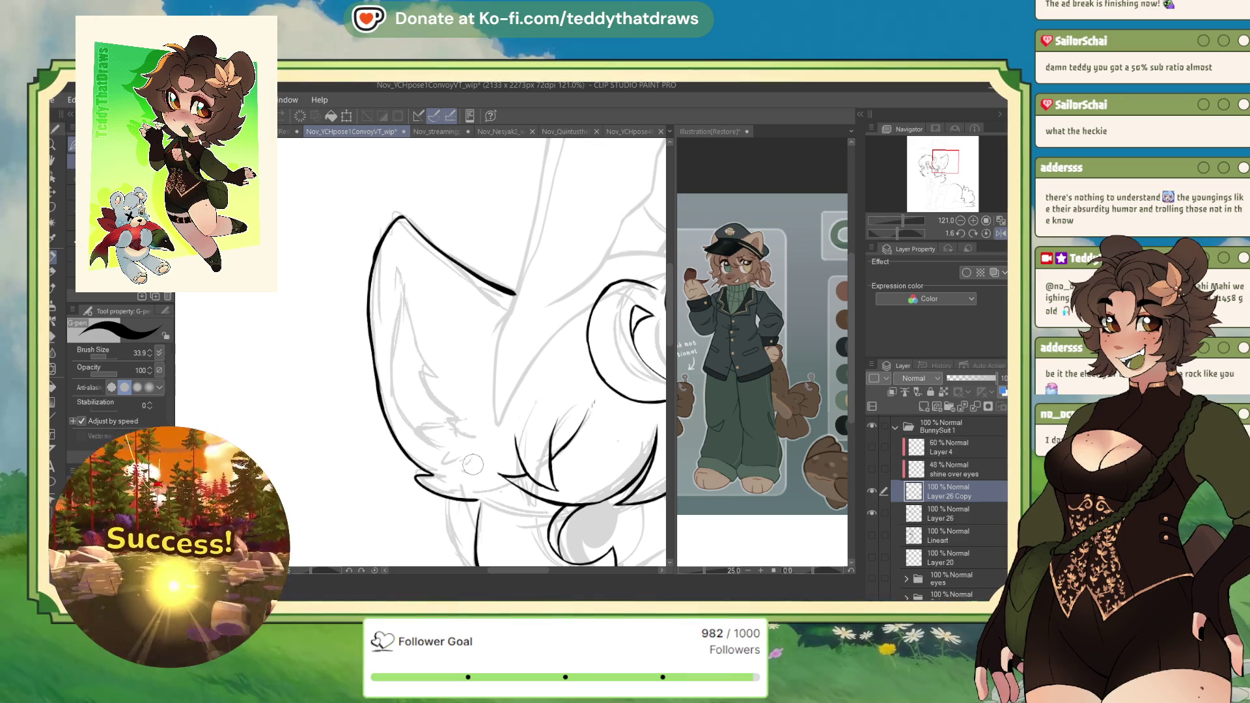
key("ctrl+minus")
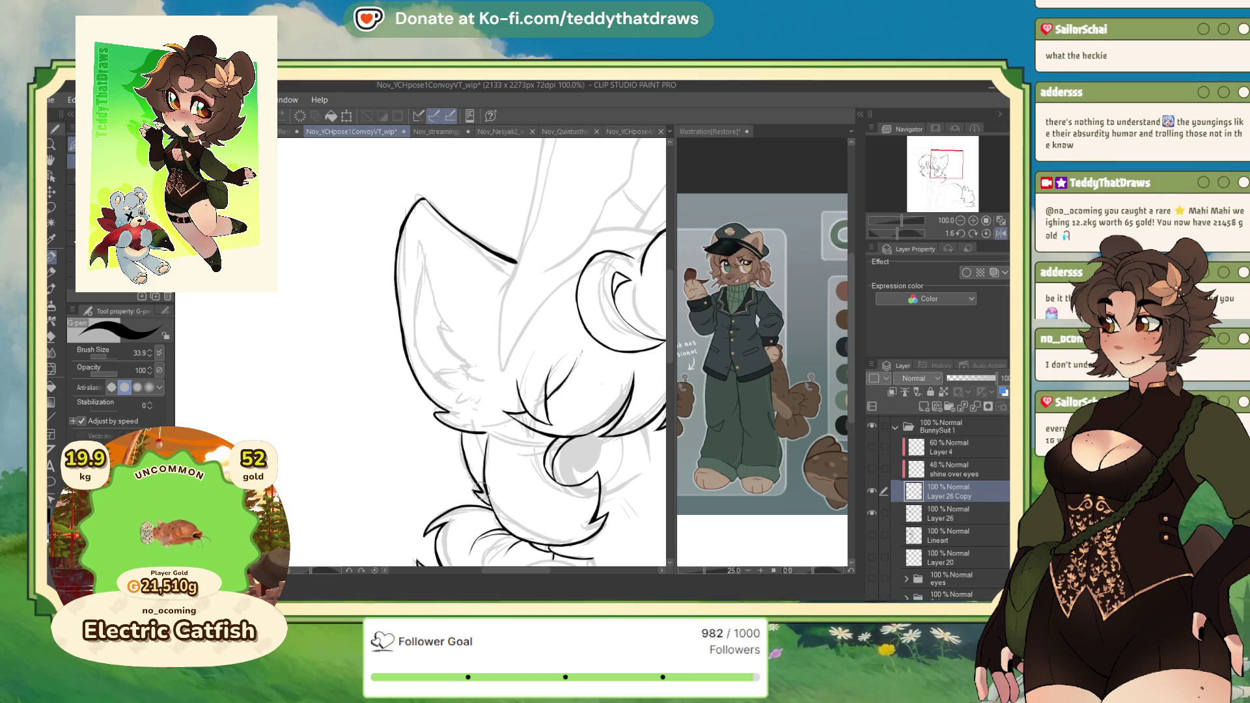
scroll(504, 396, "up", 3)
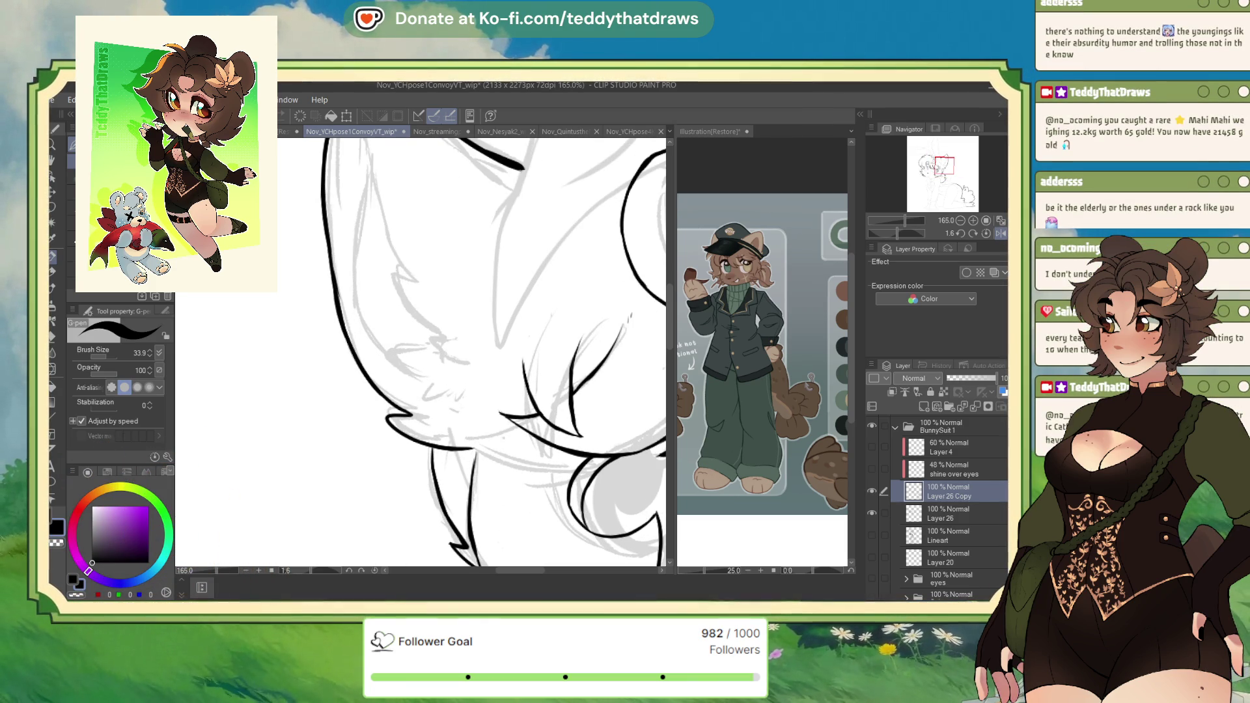
Step: Add a tapered stroke and a small fur mark inside the left ear, then select transparent colour
scroll(565, 299, "down", 1)
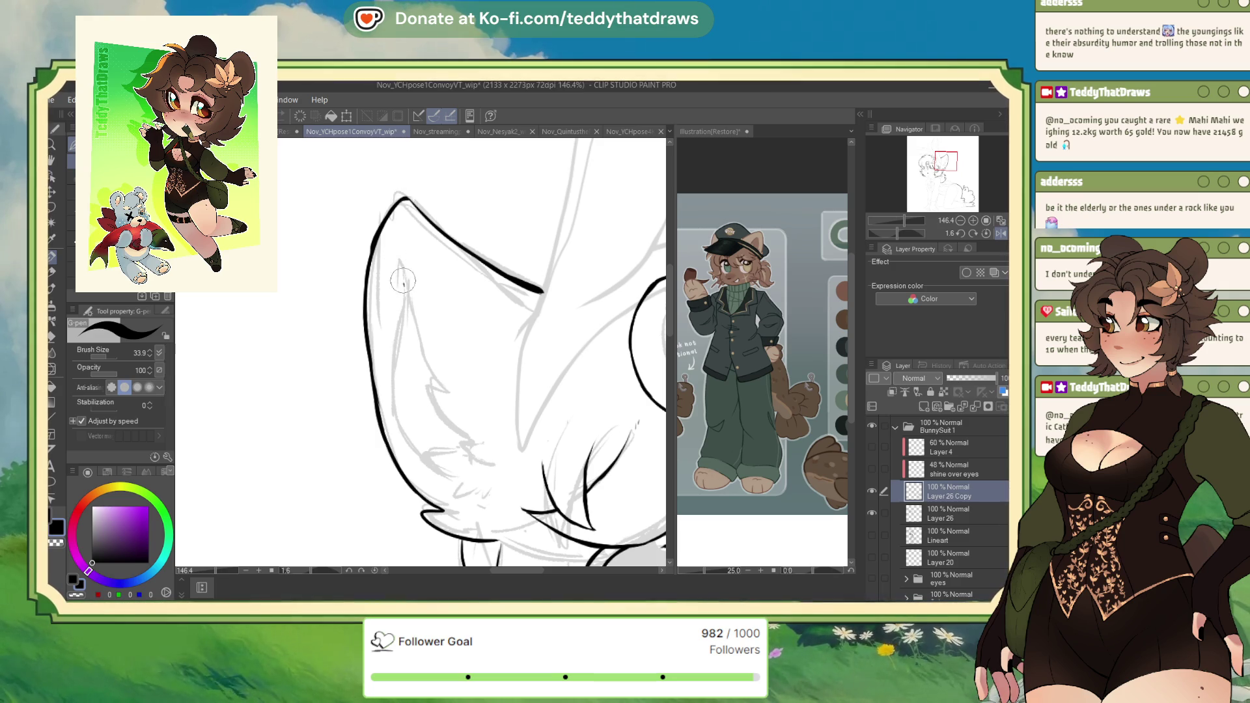
mouse_move(401, 260)
left_mouse_down()
mouse_move(420, 385)
mouse_move(441, 392)
mouse_move(466, 438)
left_mouse_up()
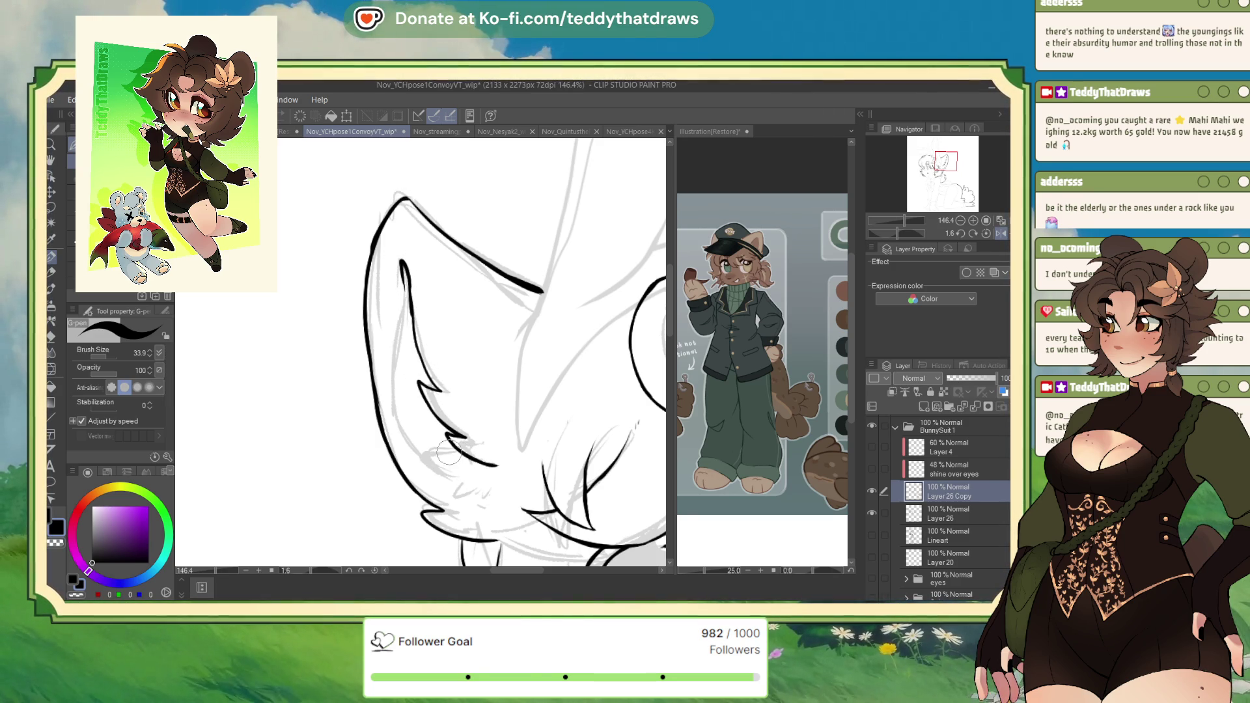
mouse_move(463, 484)
left_mouse_down()
mouse_move(454, 493)
mouse_move(490, 492)
left_mouse_up()
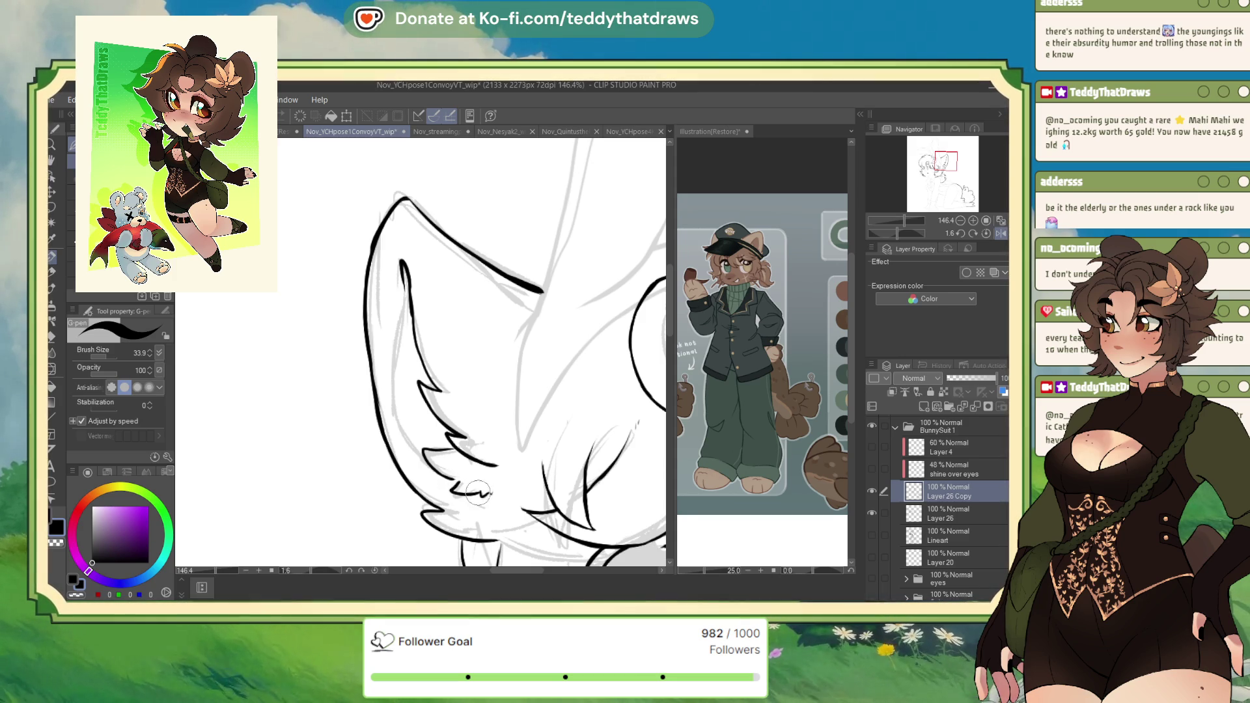
left_click(78, 596)
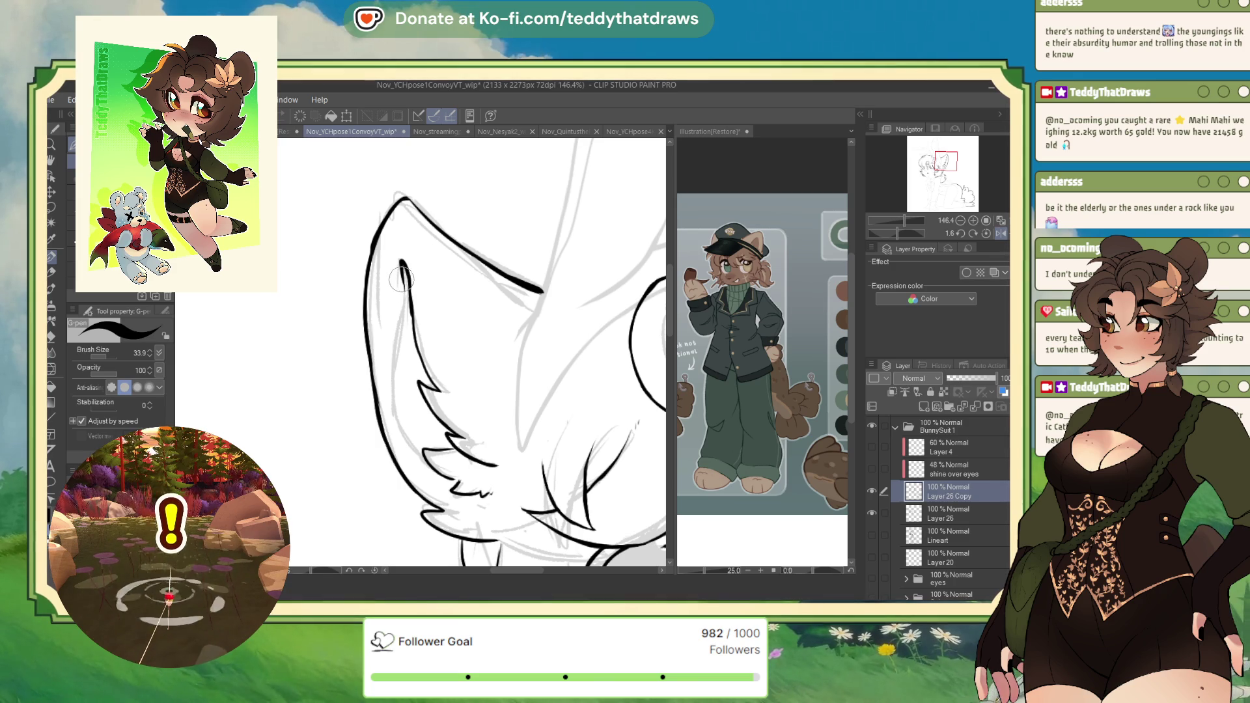
Step: Ink the inner line down the left ear's inside and thicken its top end
mouse_move(402, 282)
left_mouse_down()
mouse_move(401, 436)
mouse_move(443, 479)
left_mouse_up()
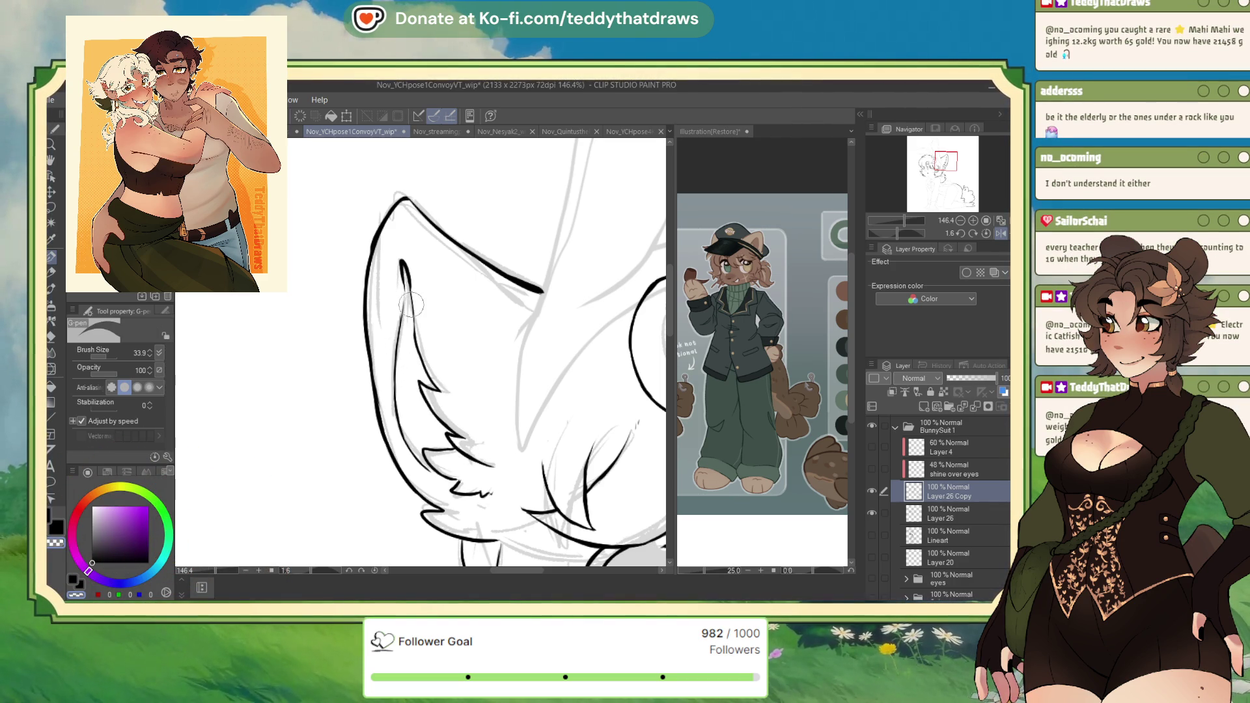
left_click_drag(409, 288, 409, 262)
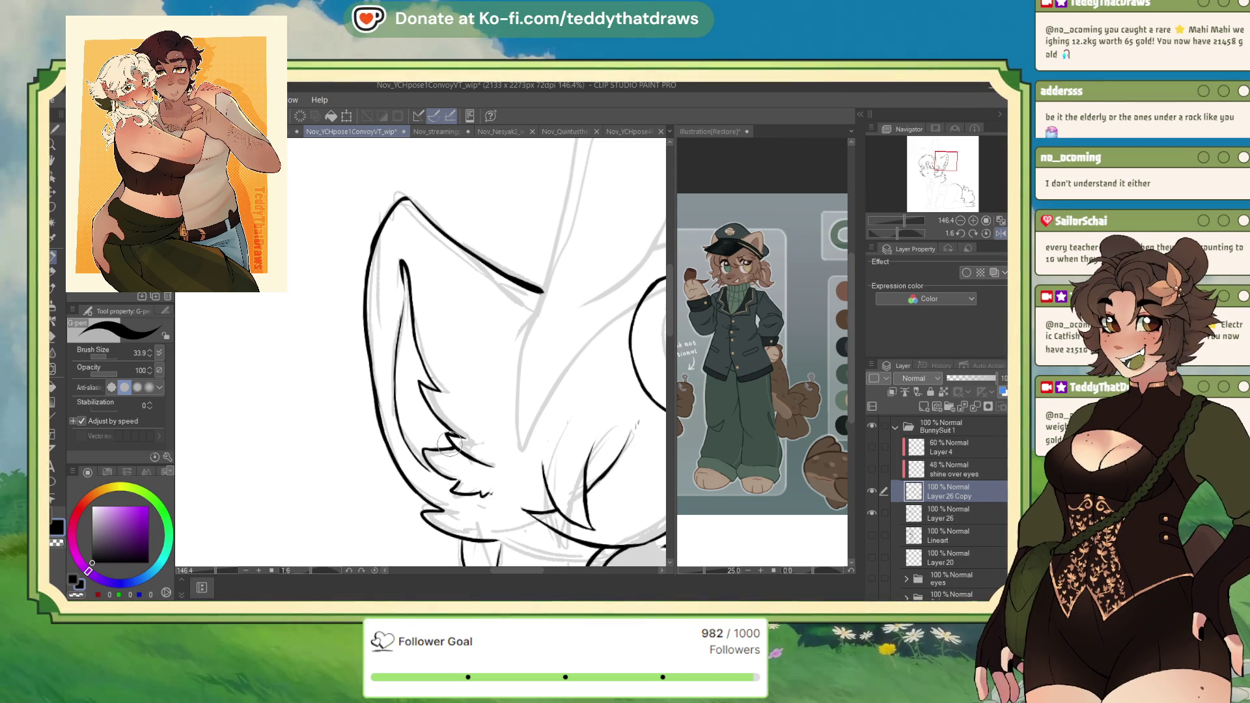
scroll(500, 349, "down", 3)
scroll(500, 349, "up", 3)
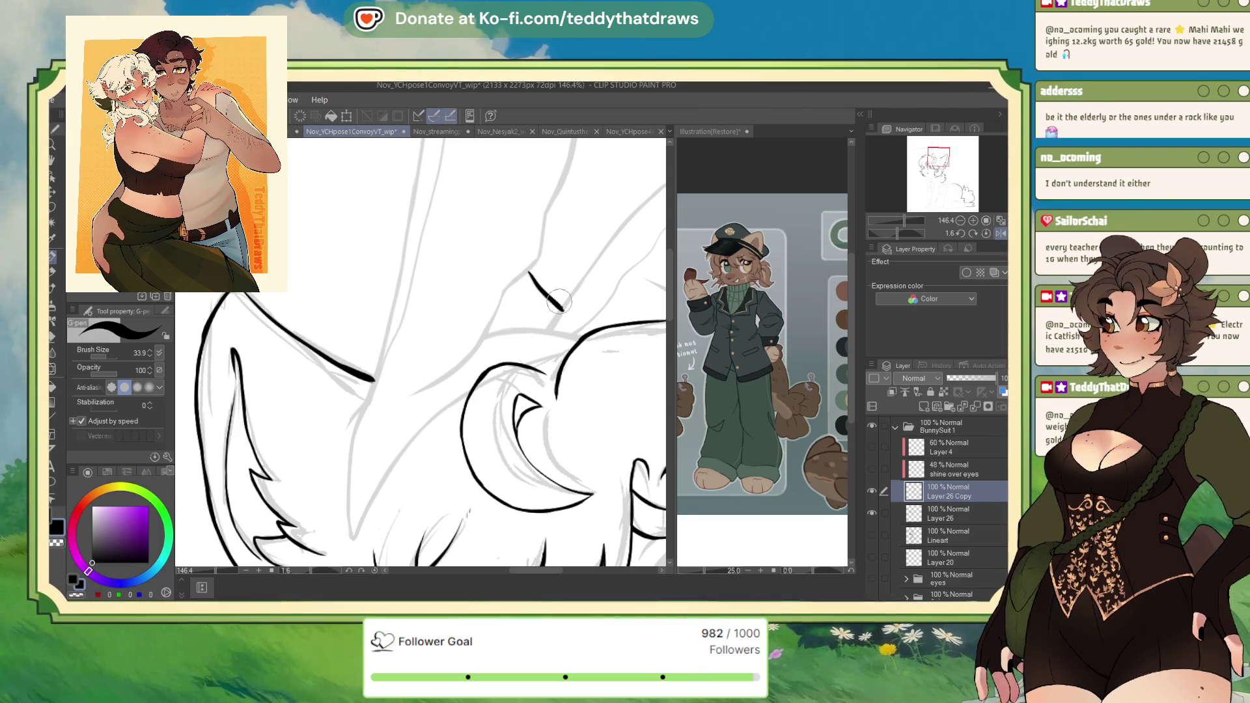
Step: Select Layer 26 and hide the grey sketch layer
left_click(935, 515)
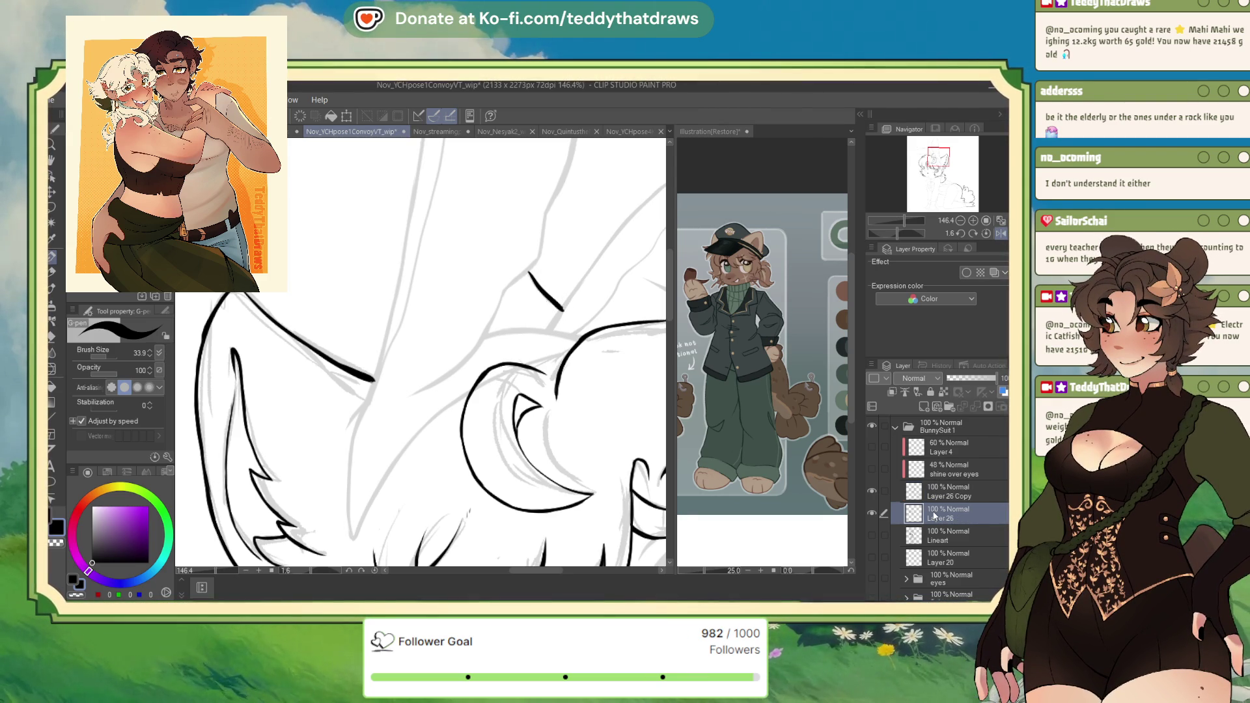
scroll(1002, 489, "up", 3)
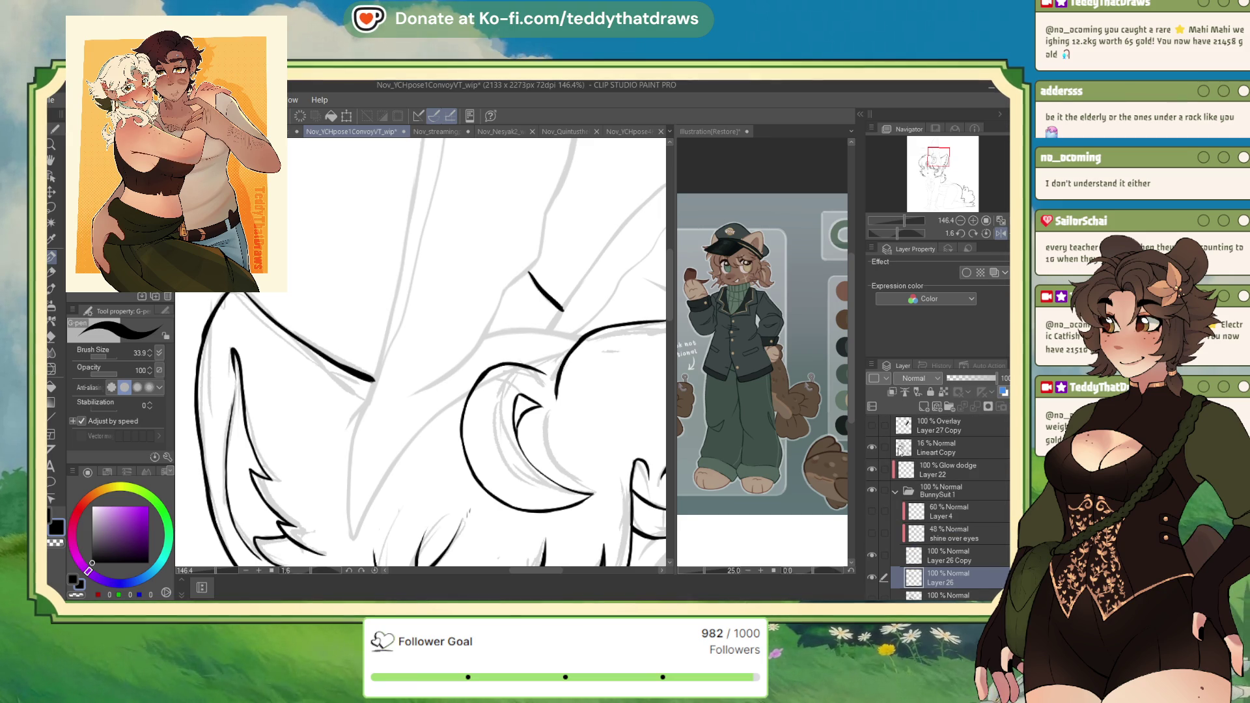
left_click(872, 447)
scroll(949, 482, "down", 3)
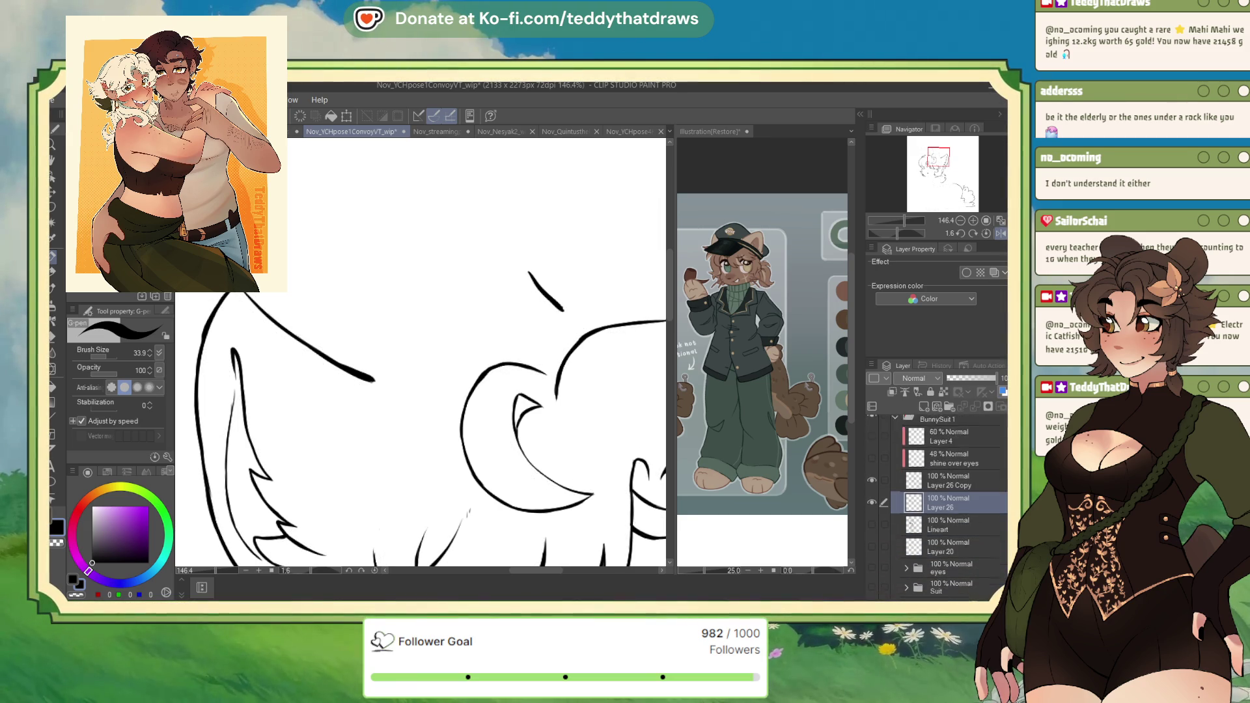
Step: Show the old Lineart layer at 25% opacity and switch to transparent colour for erasing
left_click(872, 485)
left_click(938, 483)
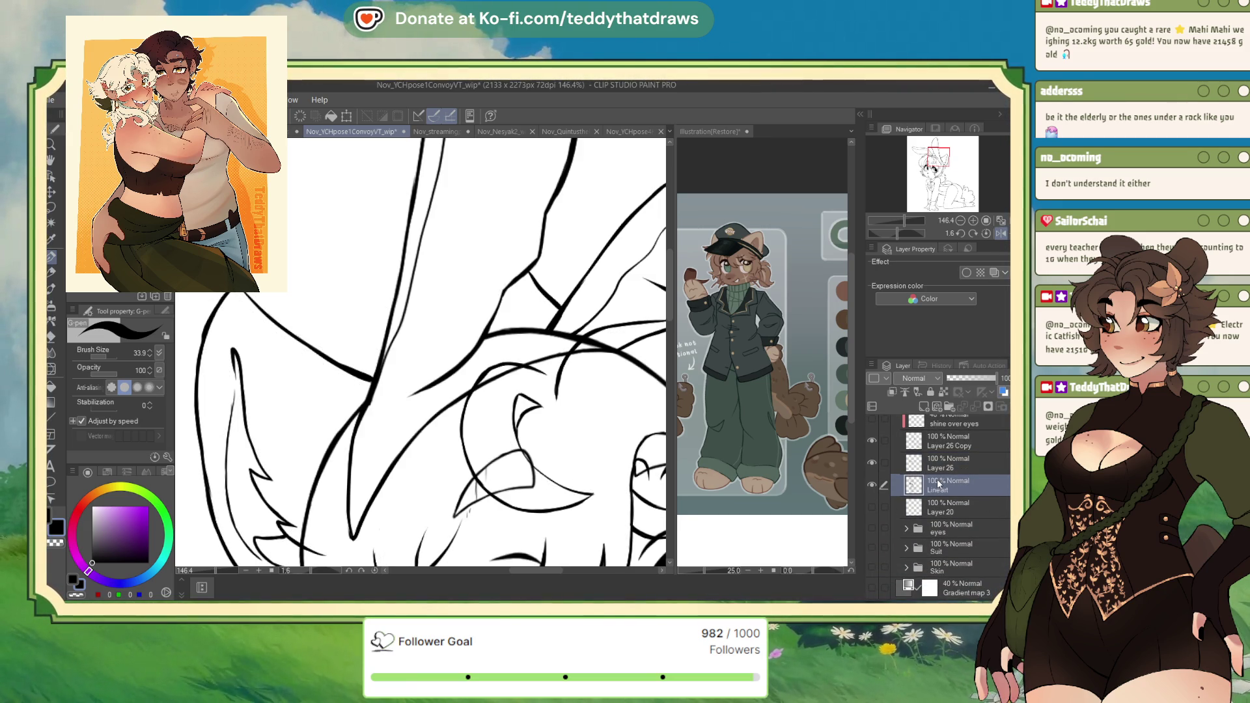
left_click(958, 381)
scroll(423, 358, "down", 2)
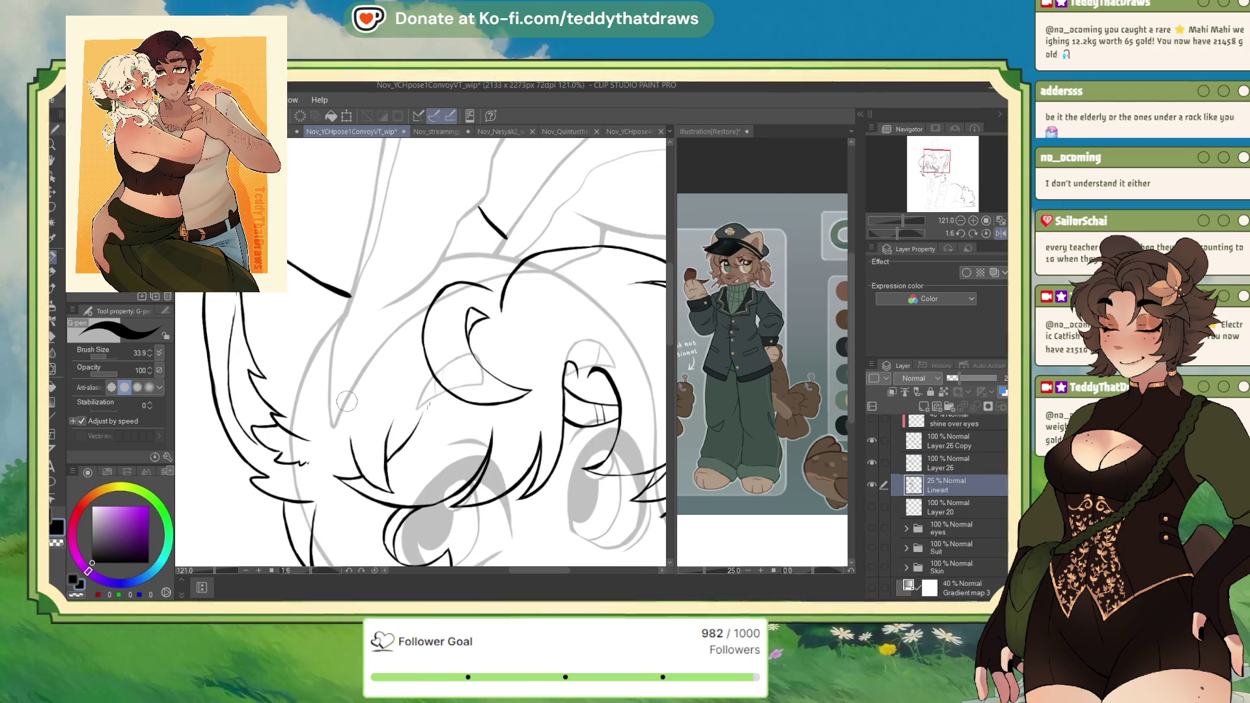
left_click(79, 594)
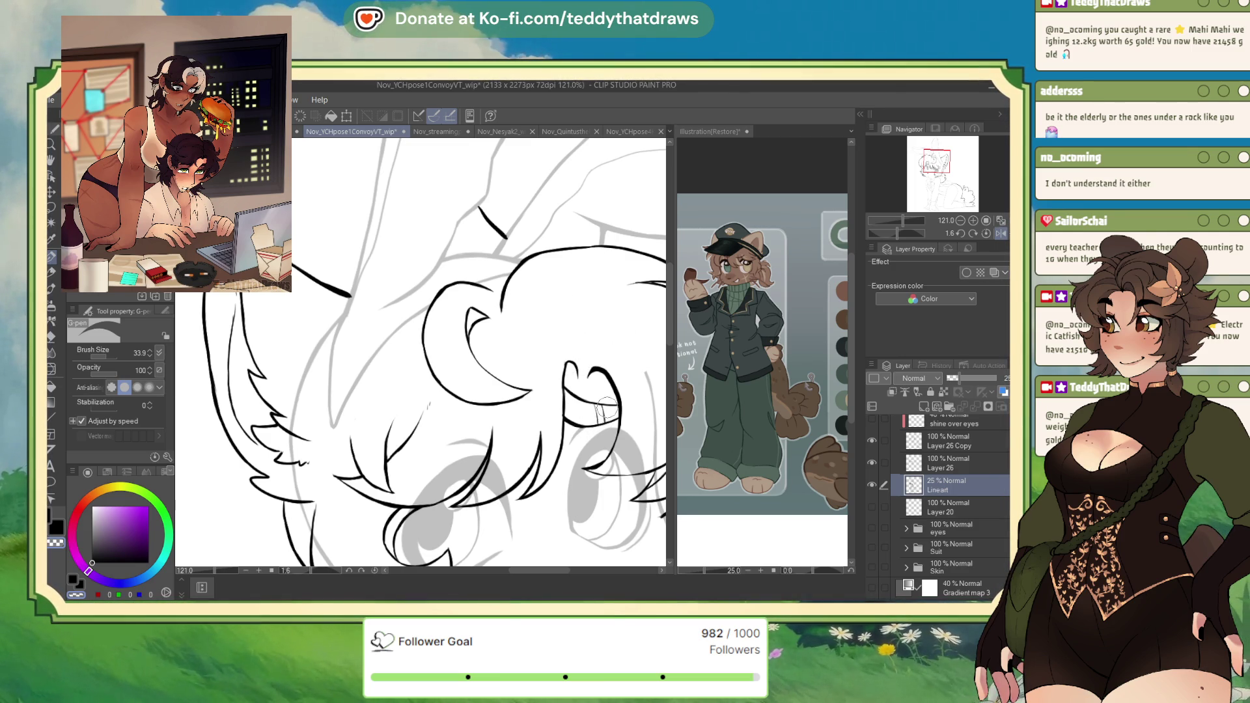
scroll(596, 409, "down", 3)
scroll(517, 351, "up", 3)
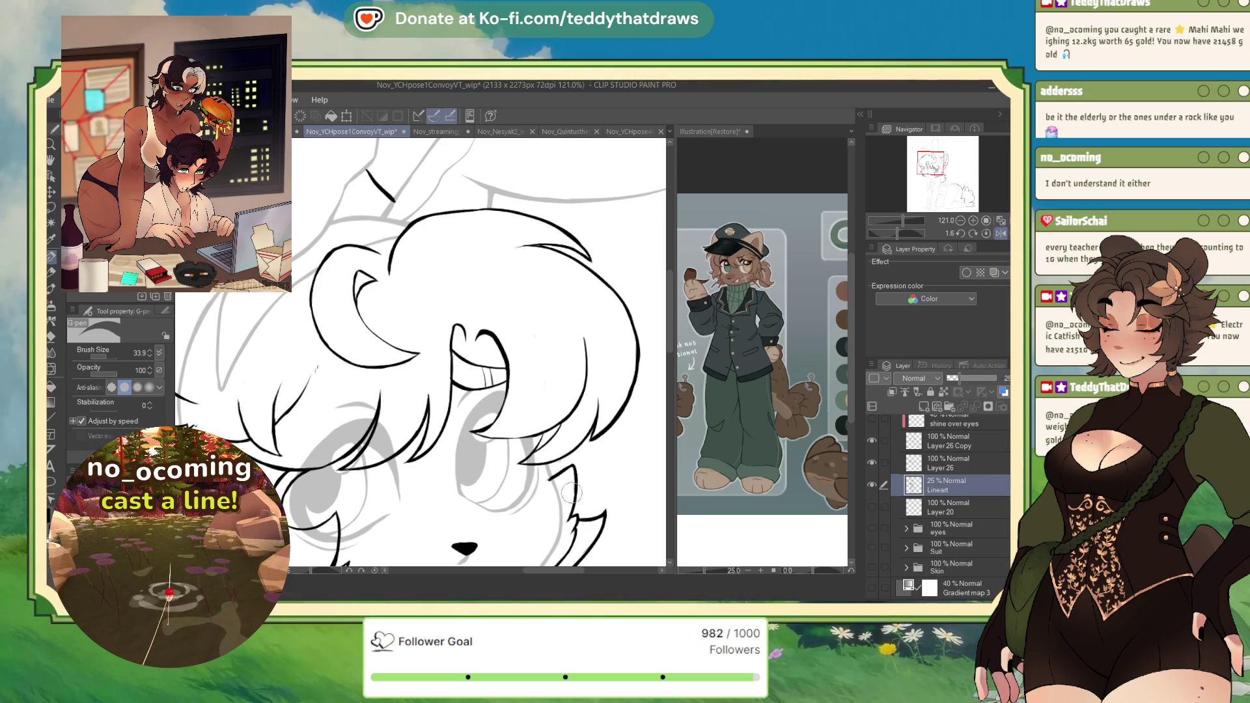
Step: Compare Layer 26 Copy's lines by toggling visibility, then delete that layer
left_click(949, 464)
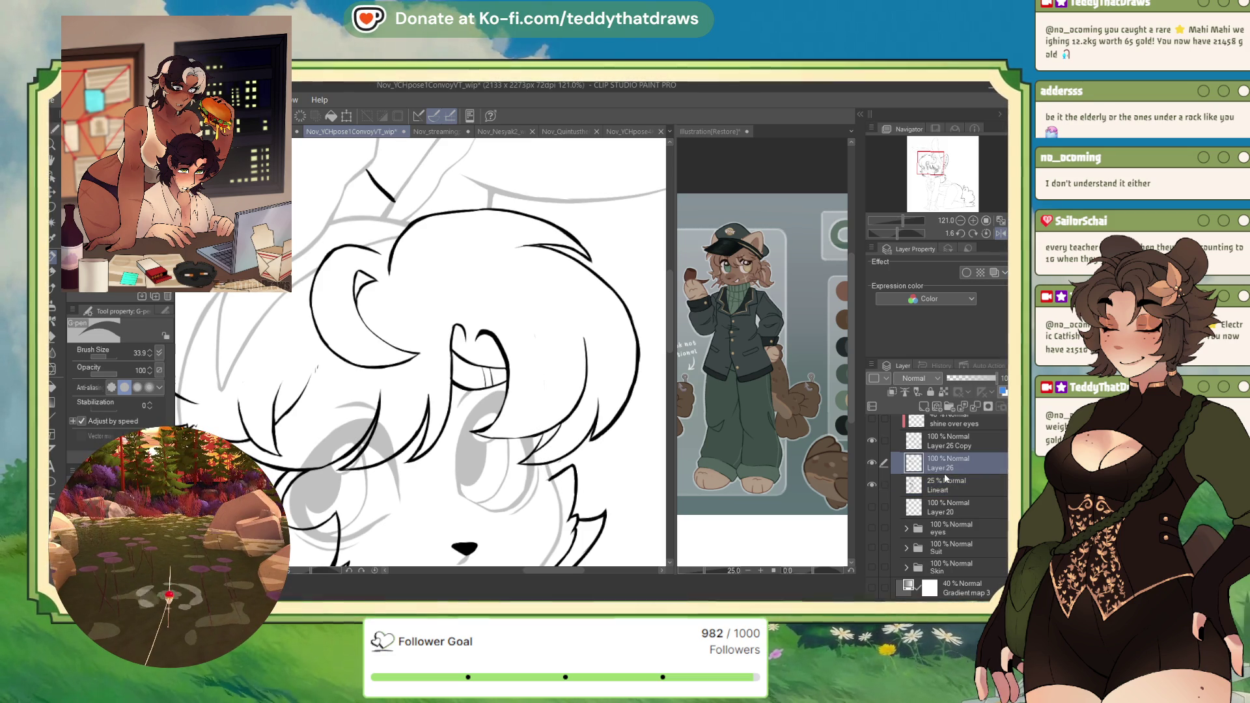
left_click(925, 441)
left_click(872, 442)
left_click(871, 443)
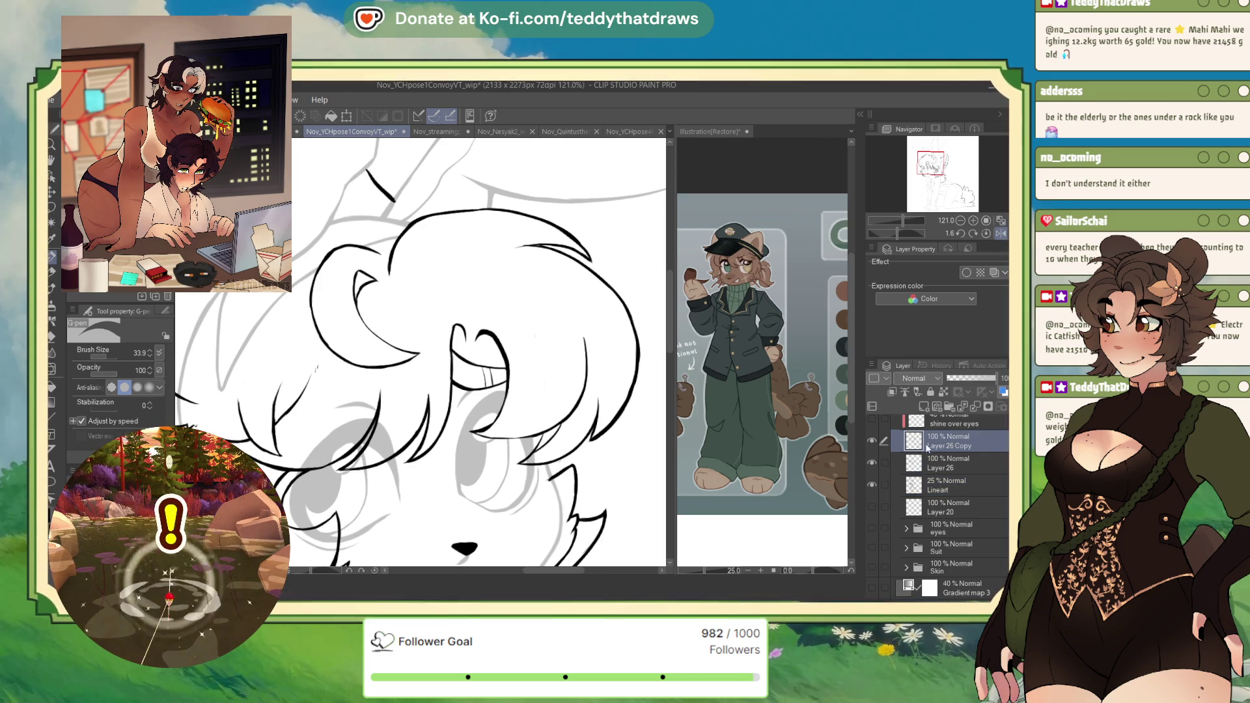
key("ctrl+e")
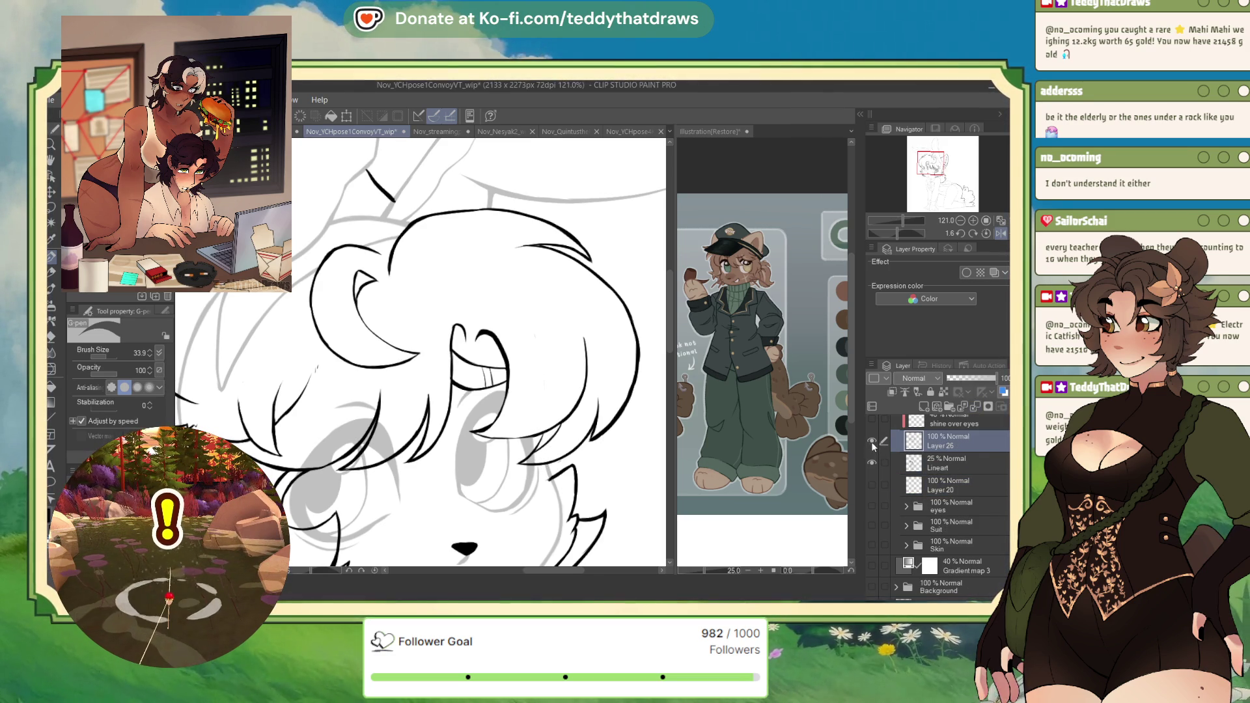
Step: Check Layer 26's lines against the faded Lineart guide and make Layer 26 active for inking
left_click(872, 442)
left_click(872, 443)
left_click(933, 466)
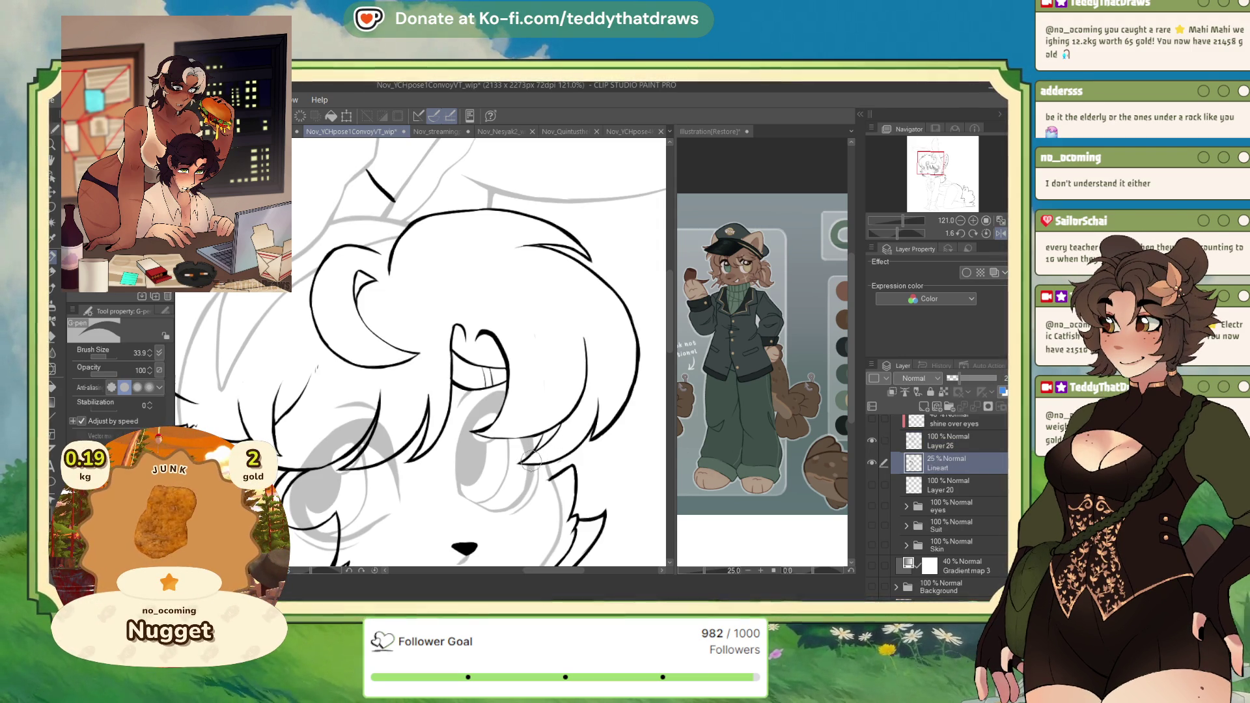
left_click(952, 446)
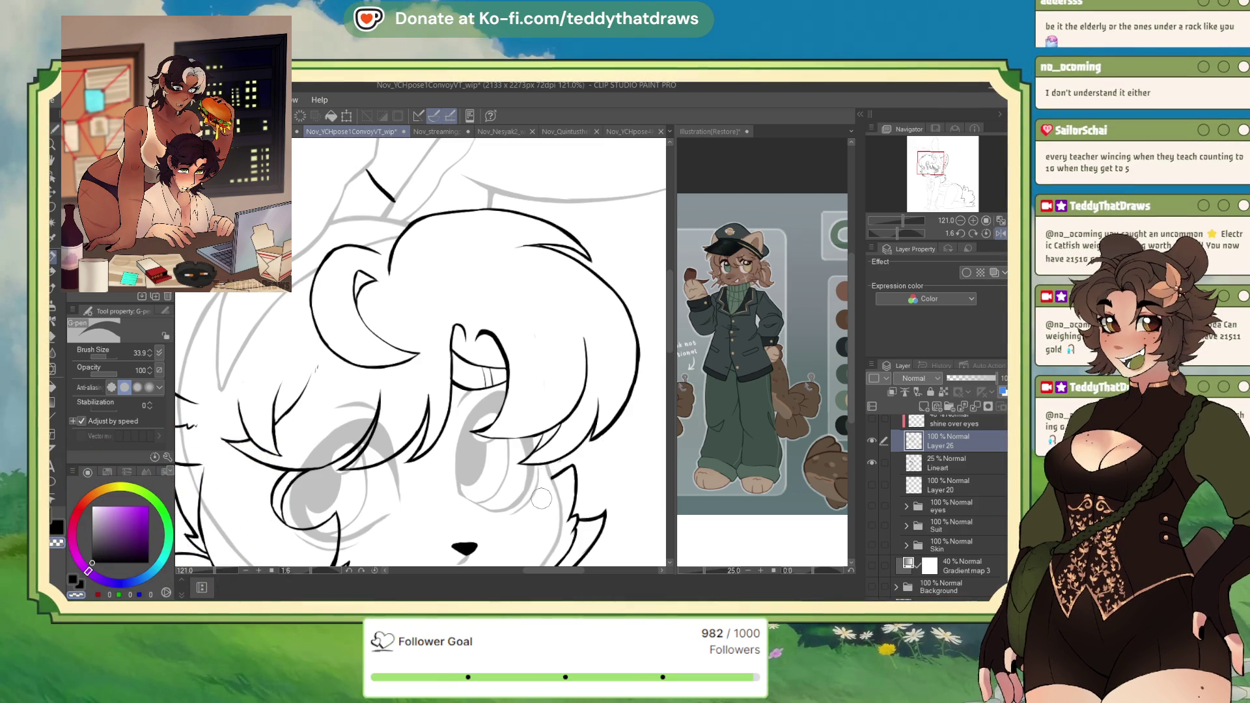
scroll(541, 498, "down", 3)
scroll(539, 473, "up", 3)
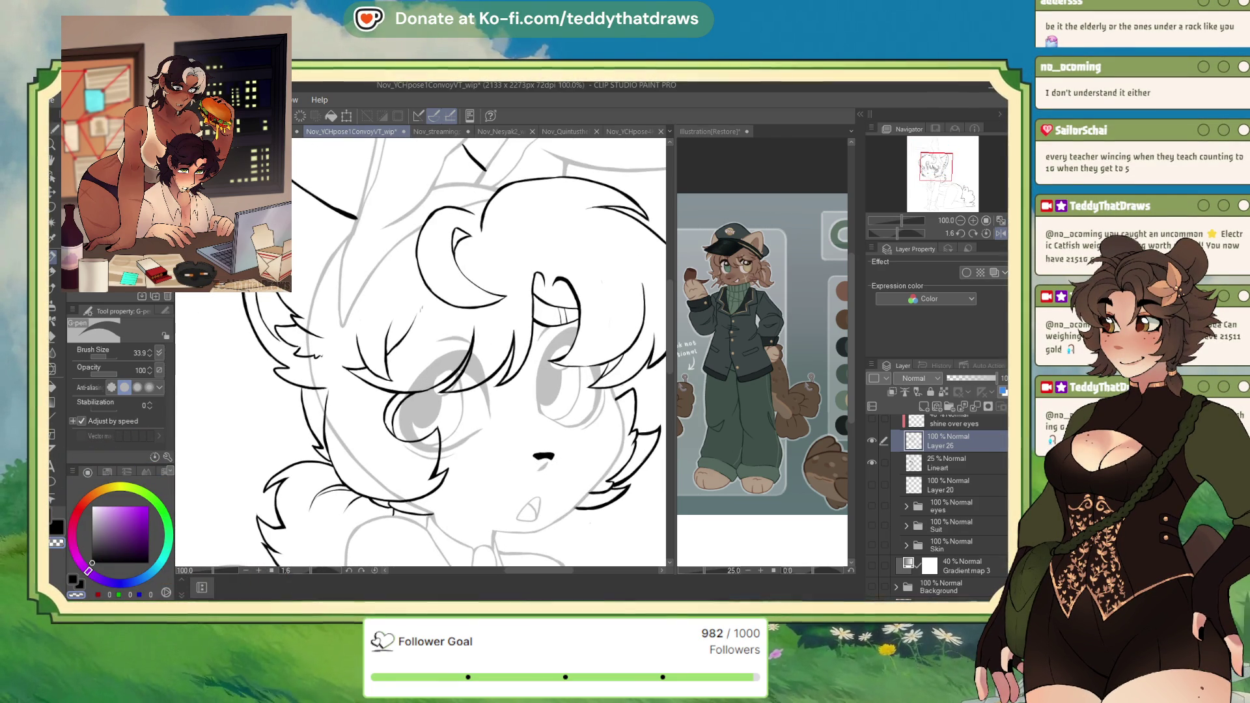
left_click(915, 459)
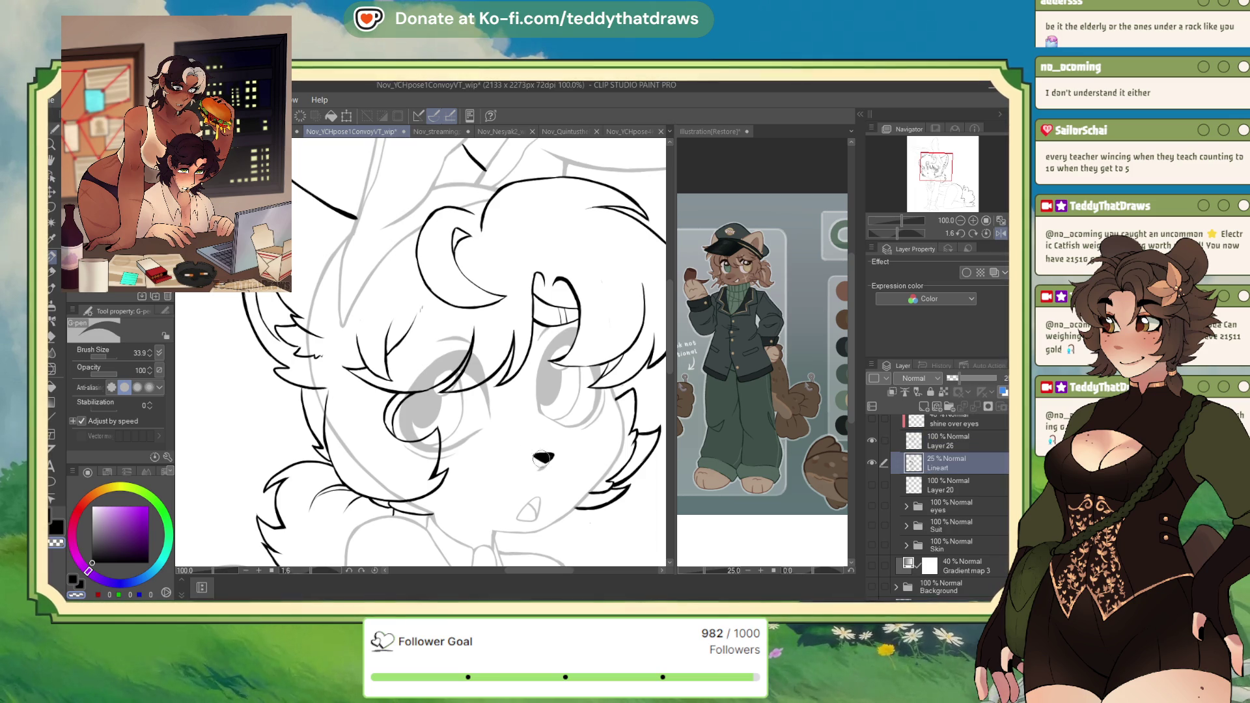
scroll(533, 468, "down", 2)
scroll(389, 461, "up", 2)
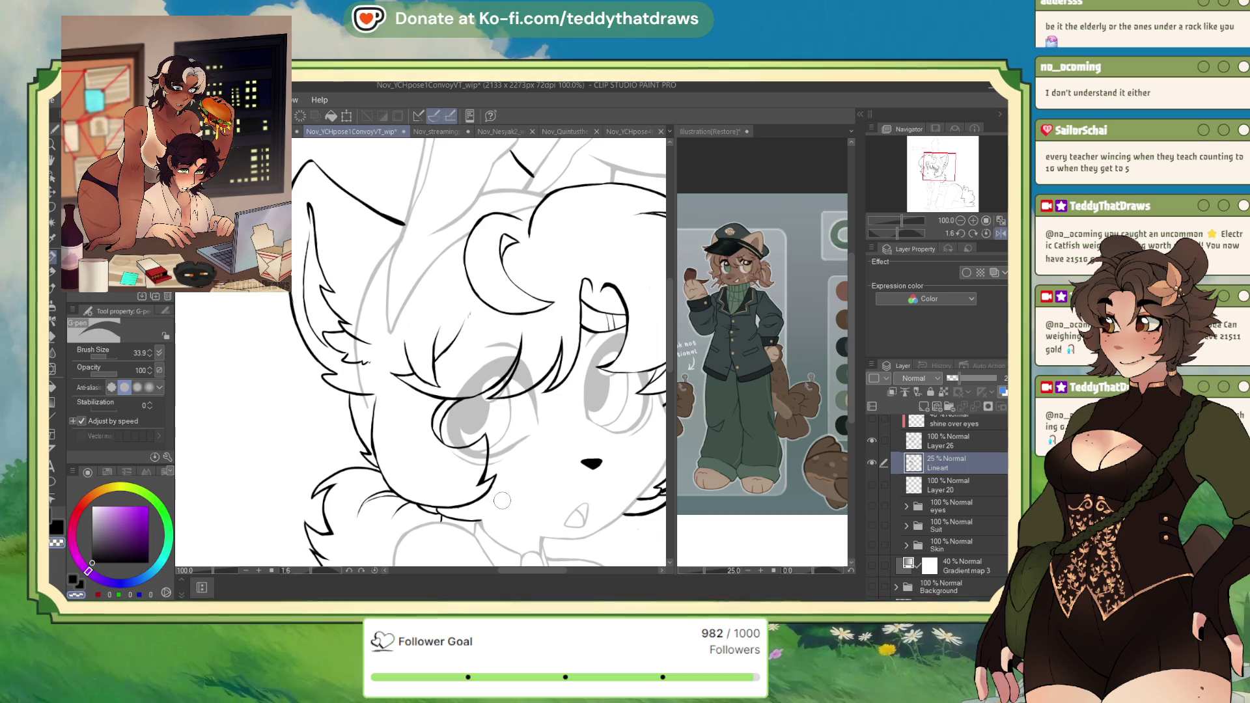
left_click_drag(949, 195, 911, 197)
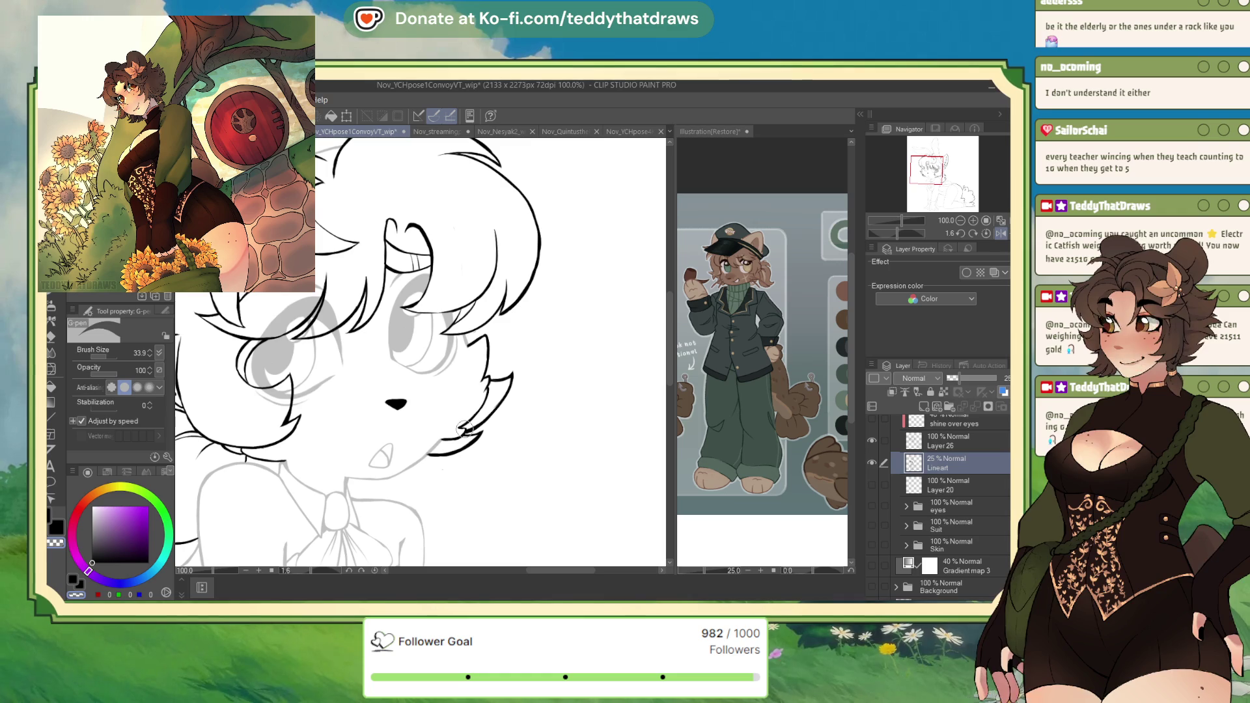
left_click(934, 172)
left_click(935, 168)
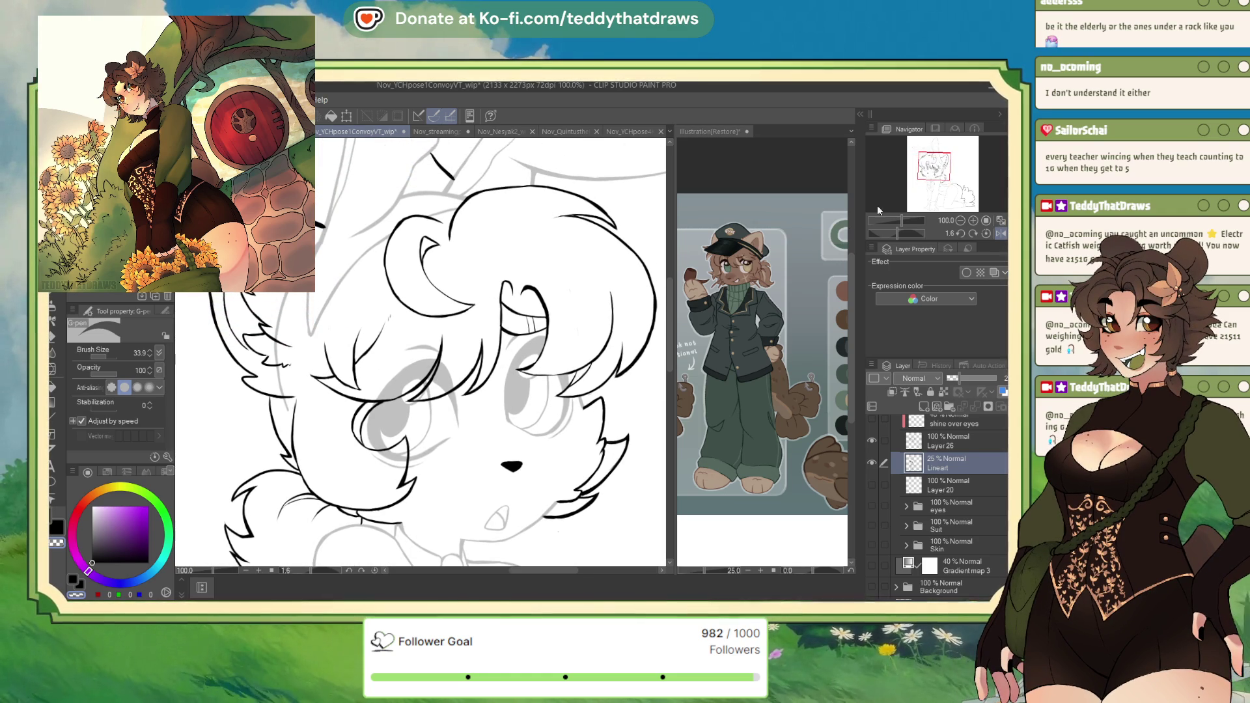
left_click(1002, 234)
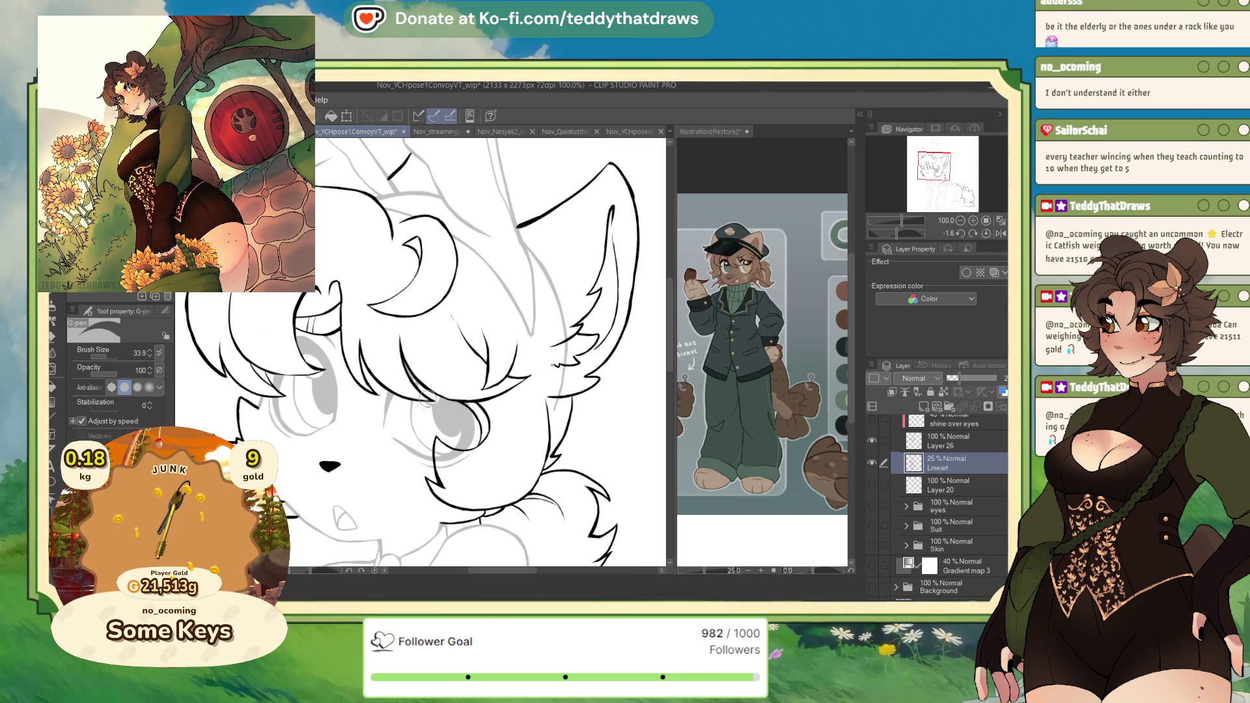
left_click(1002, 232)
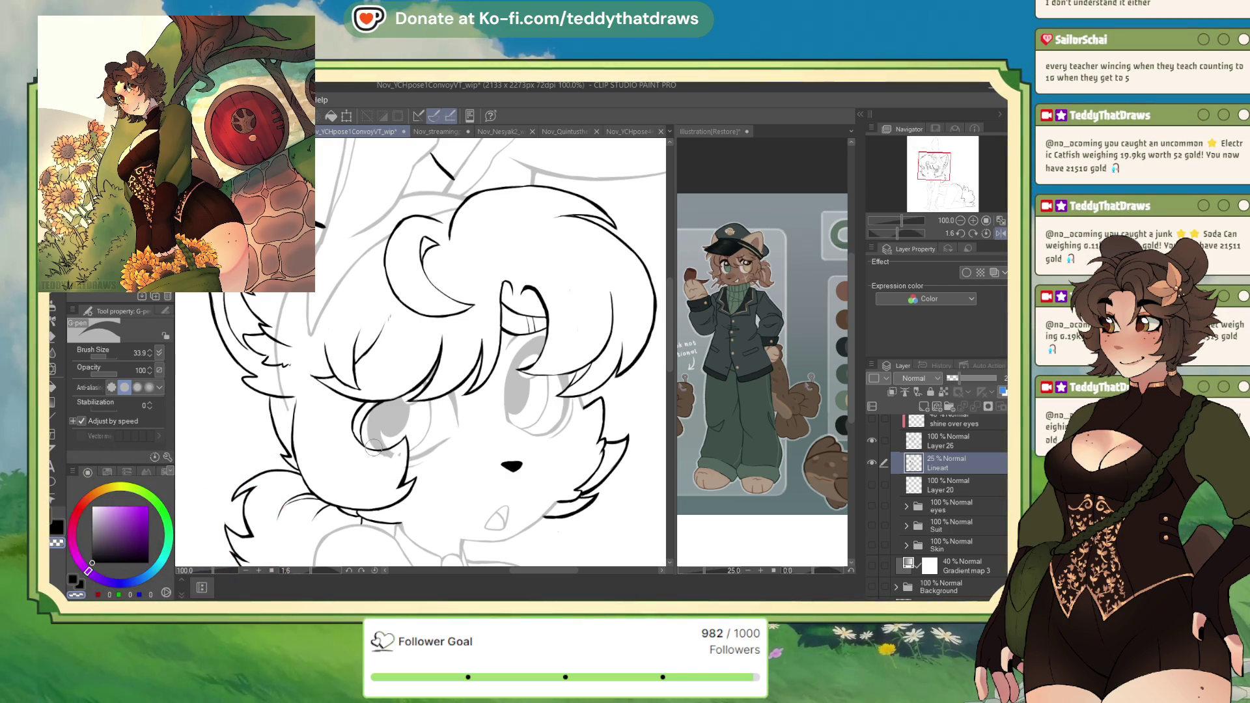
left_click_drag(891, 229, 873, 228)
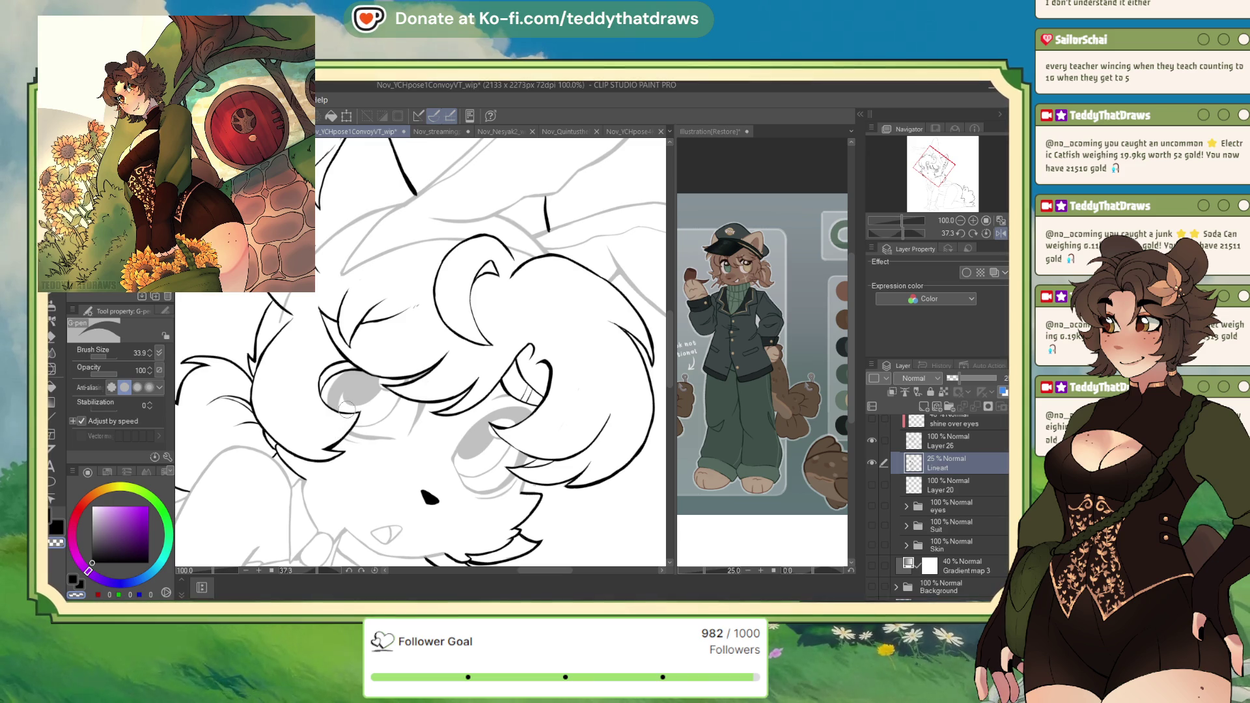
left_click(986, 233)
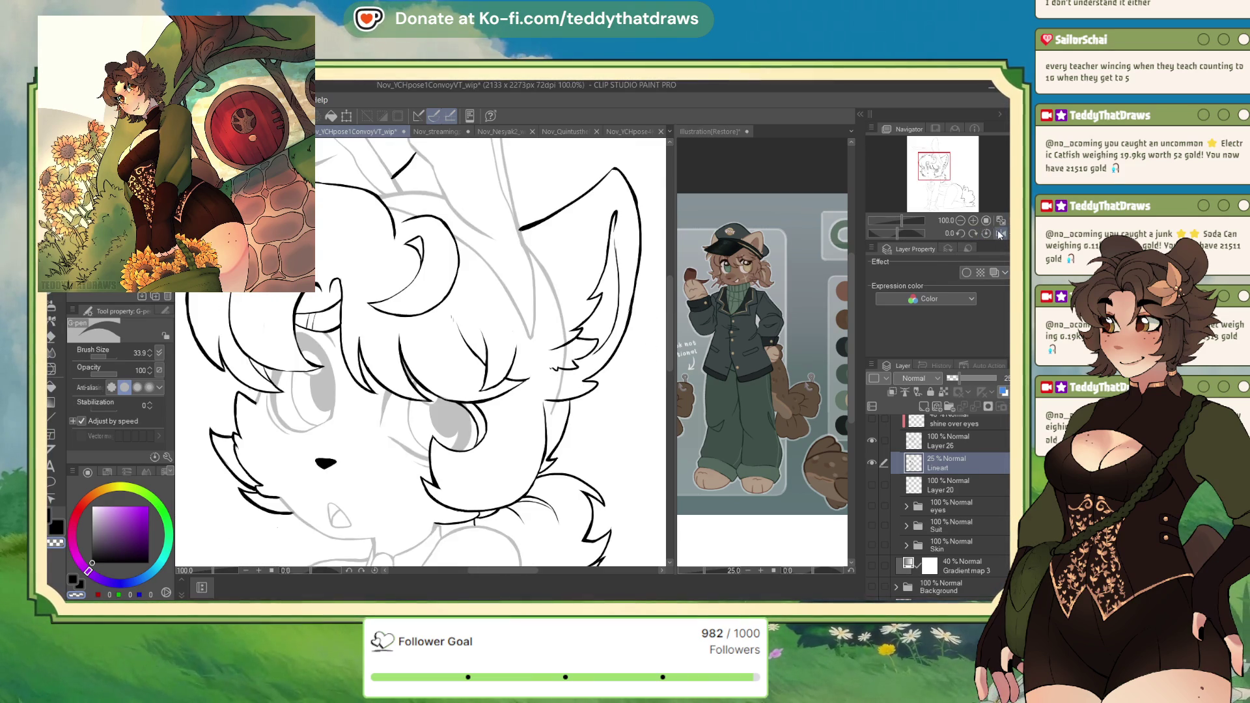
scroll(583, 309, "up", 1)
scroll(583, 310, "up", 3)
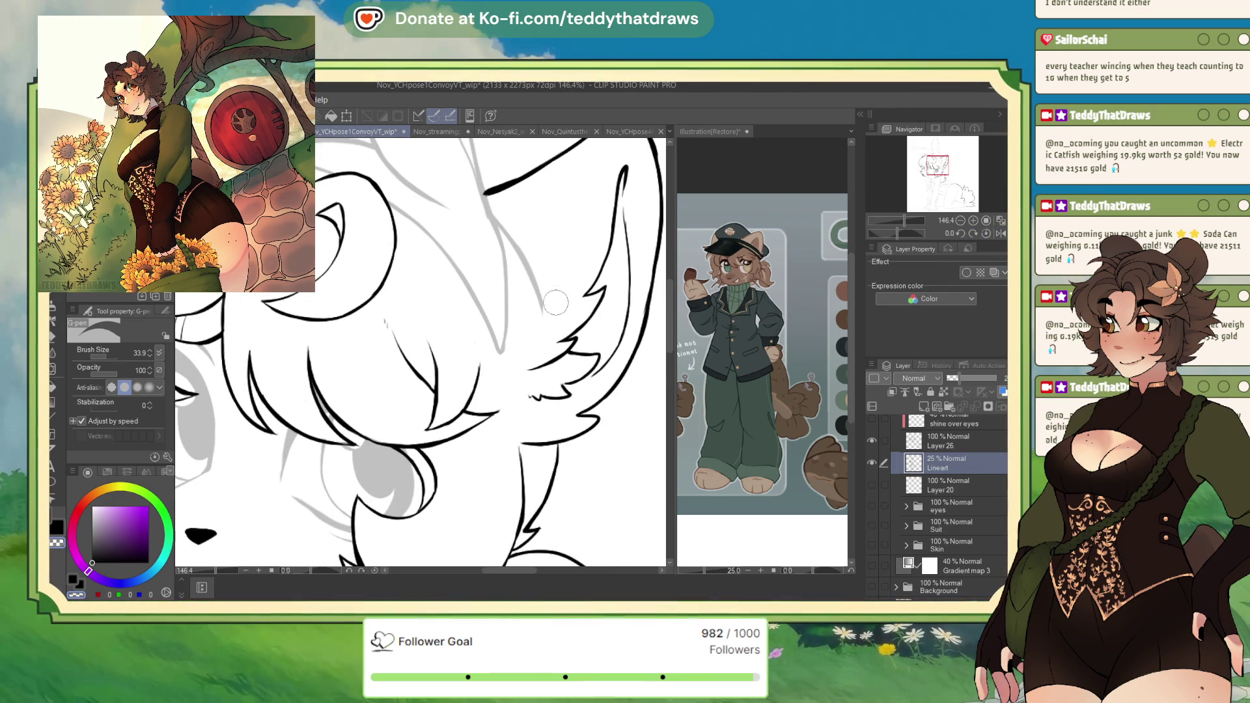
scroll(527, 305, "down", 3)
scroll(526, 306, "up", 3)
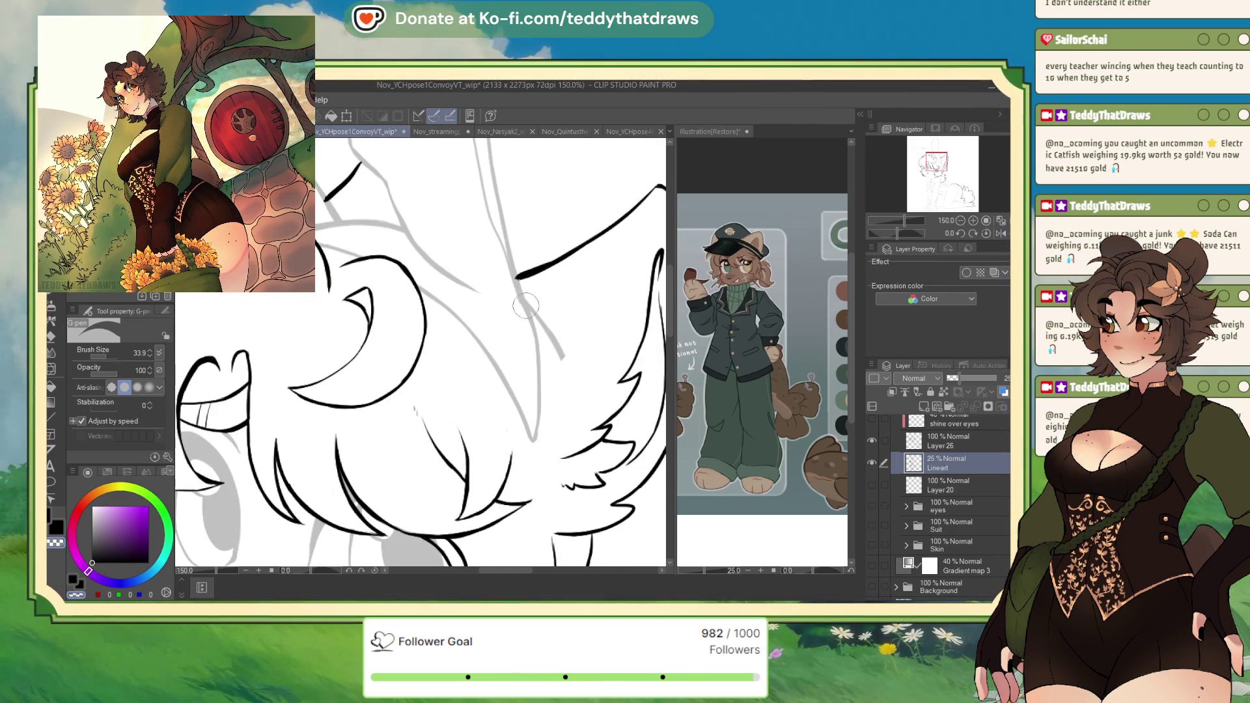